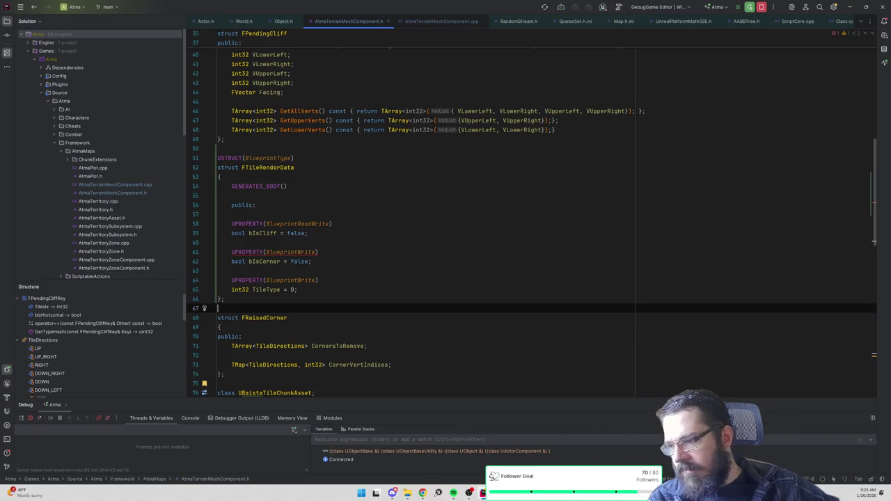
Step: Compare the terrain mesh component header with its source file, then return to the header
click(218, 270)
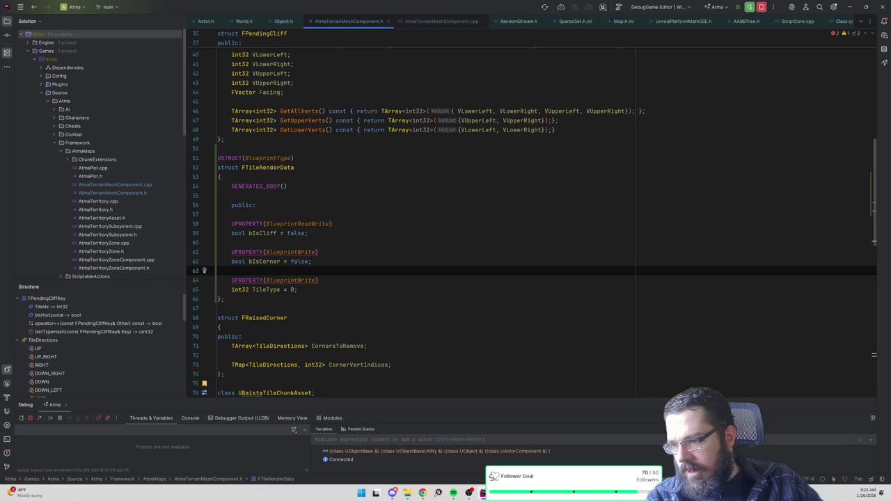
key(alt+o)
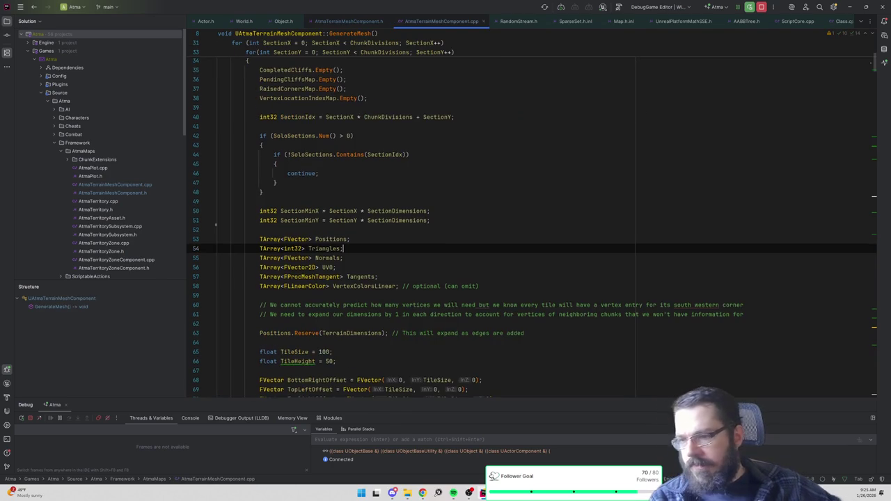
scroll(532, 278, down, 4)
scroll(531, 278, up, 10)
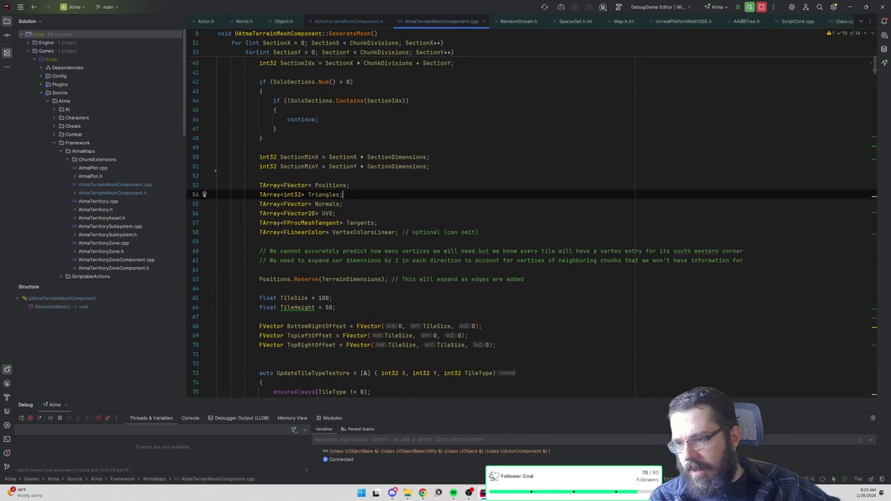
scroll(396, 214, up, 6)
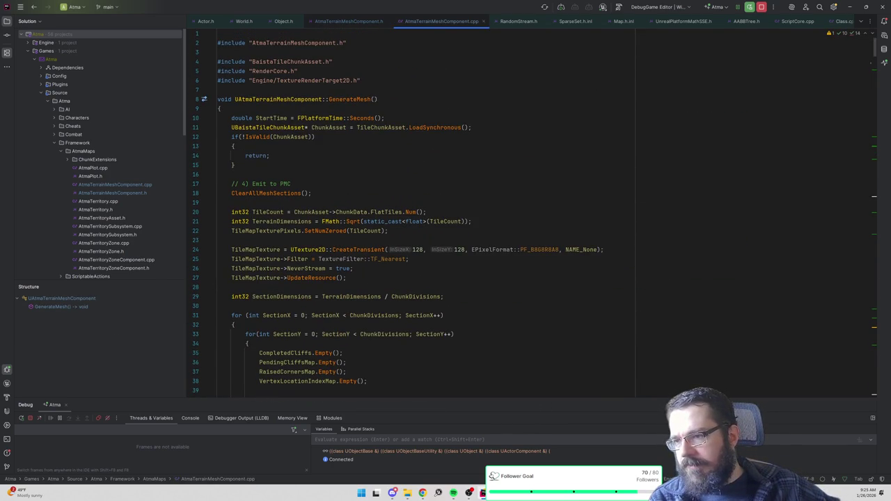
mouse_move(358, 297)
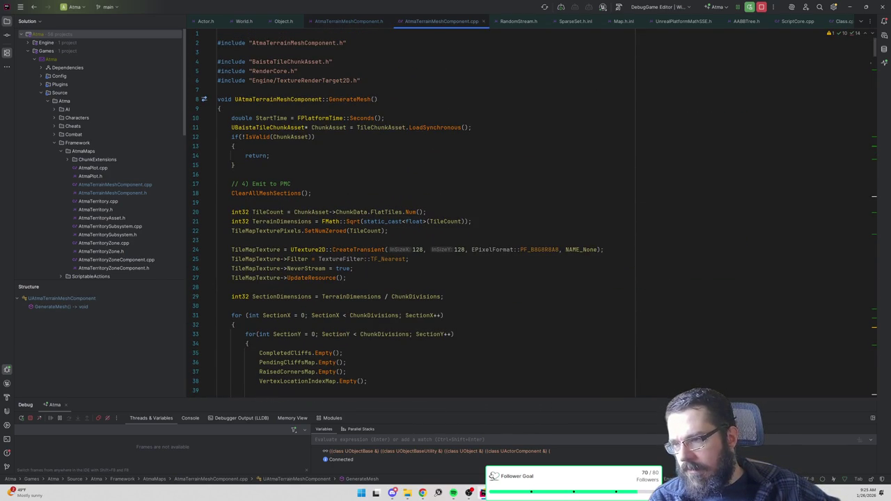
key(alt+o)
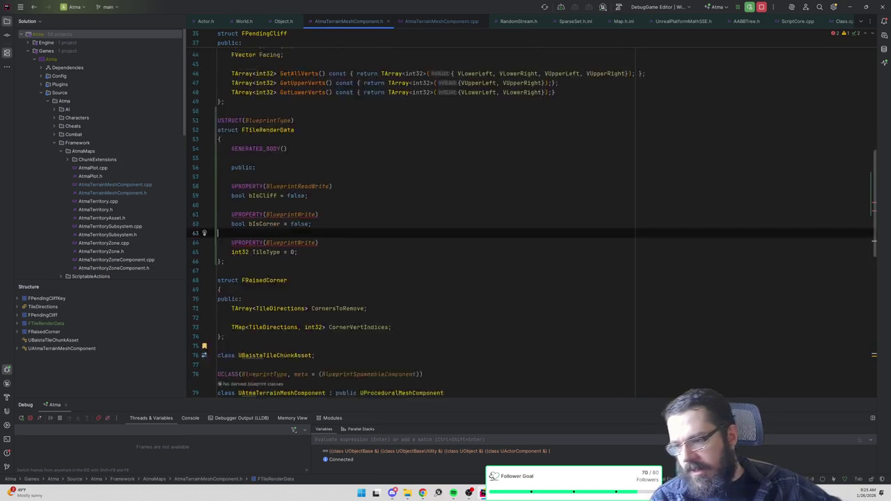
scroll(371, 216, up, 3)
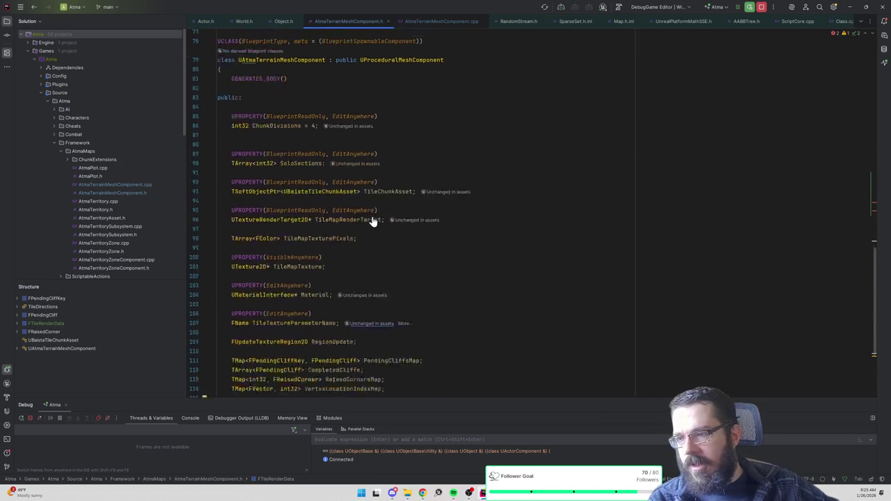
scroll(372, 221, down, 6)
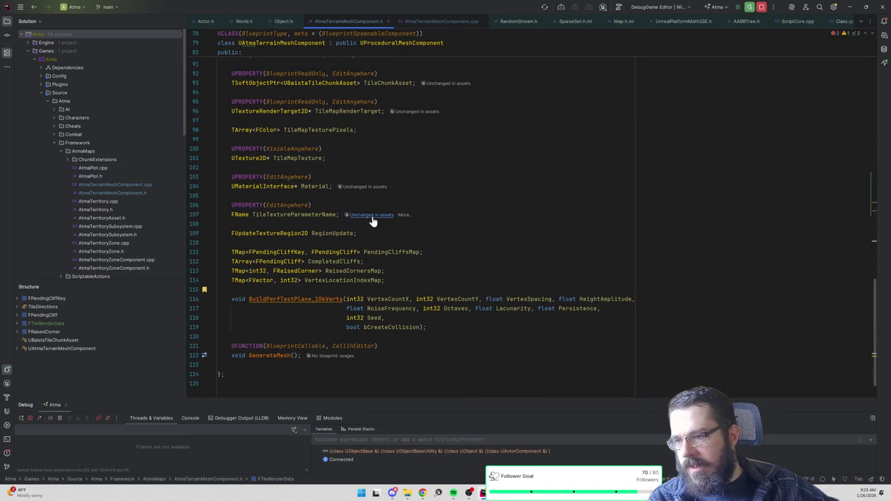
Step: Declare UFUNCTION(BlueprintCallable) void GenerateSectionRenderData(int32 StartTile, int32 EndTile) below GenerateMesh
click(301, 355)
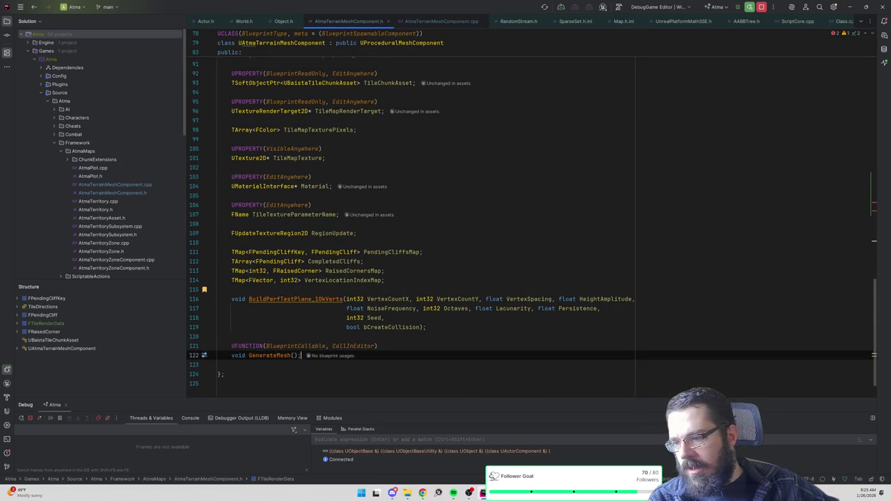
key(Return)
key(Return)
text(UFUNCTION(BlueprintCallable)
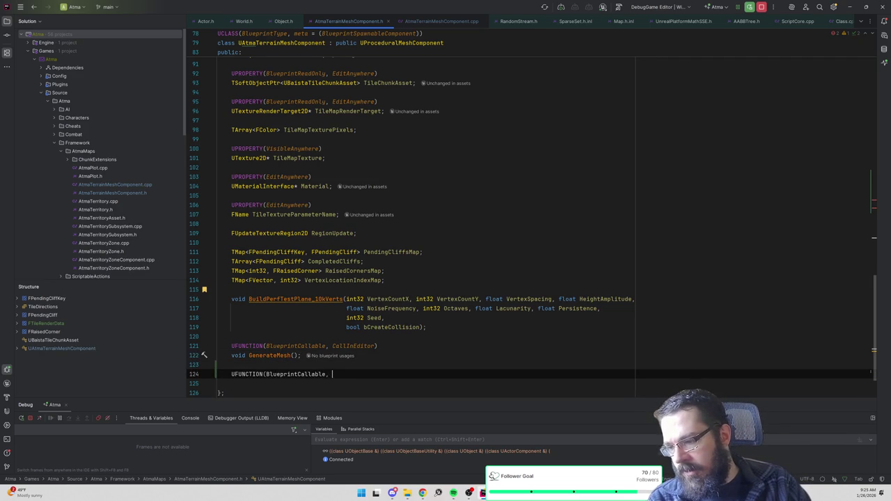
key(Return)
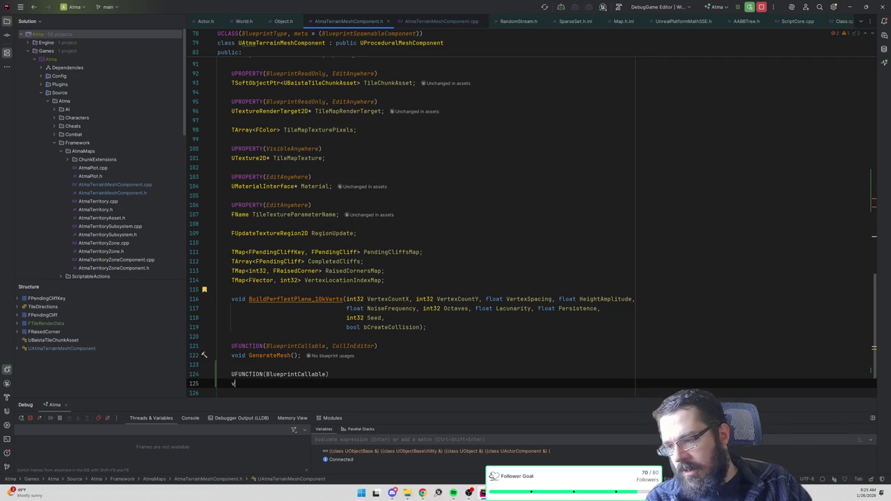
text(void GenerateMeshSe)
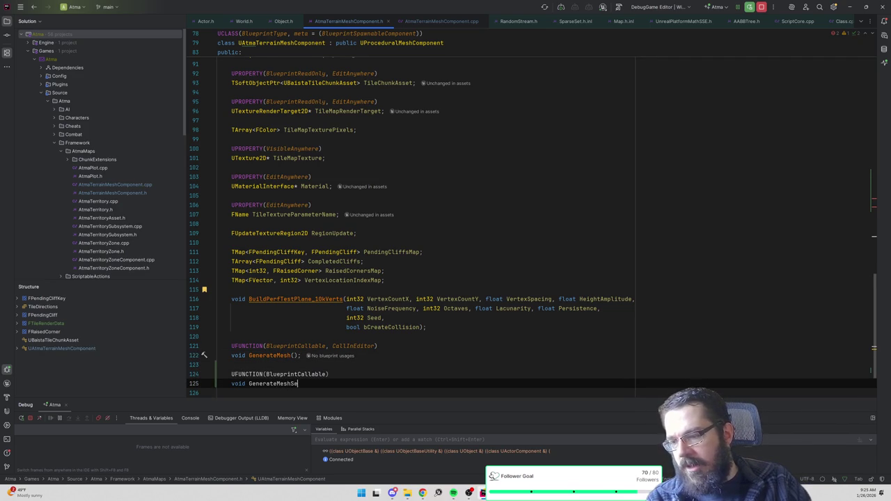
key(BackSpace)
key(BackSpace)
key(BackSpace)
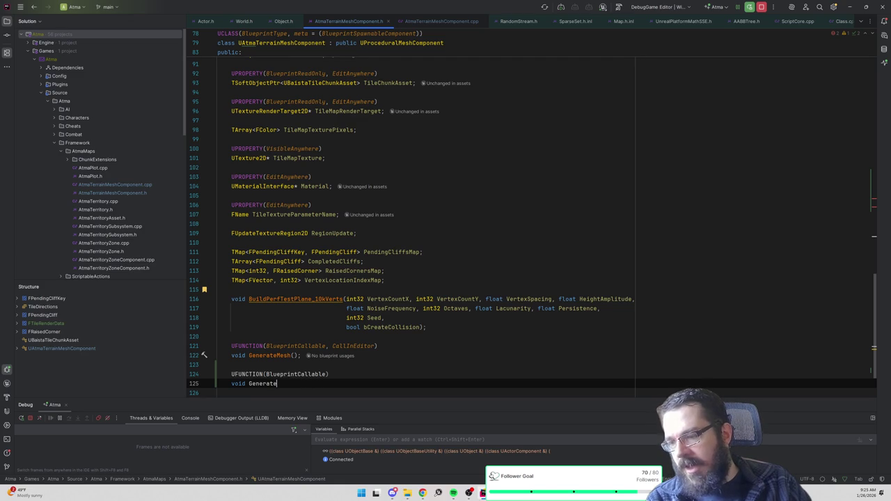
text(SectionRenderData()
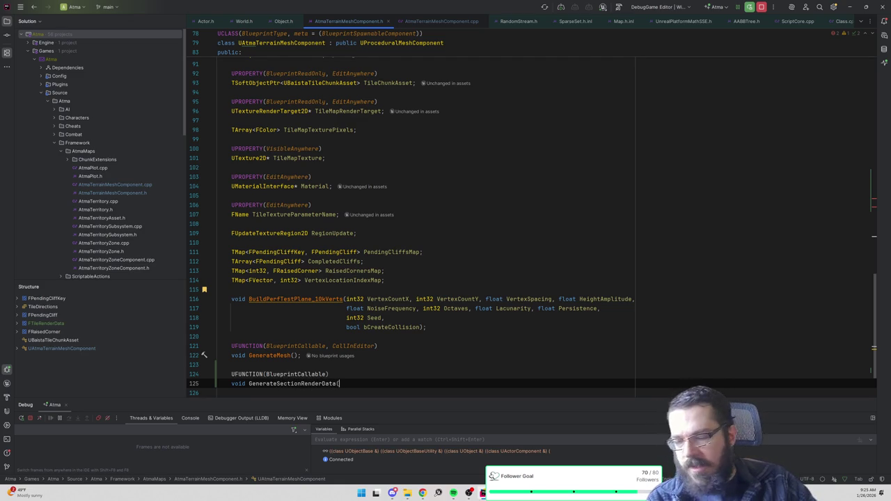
text(int32 StartTile,)
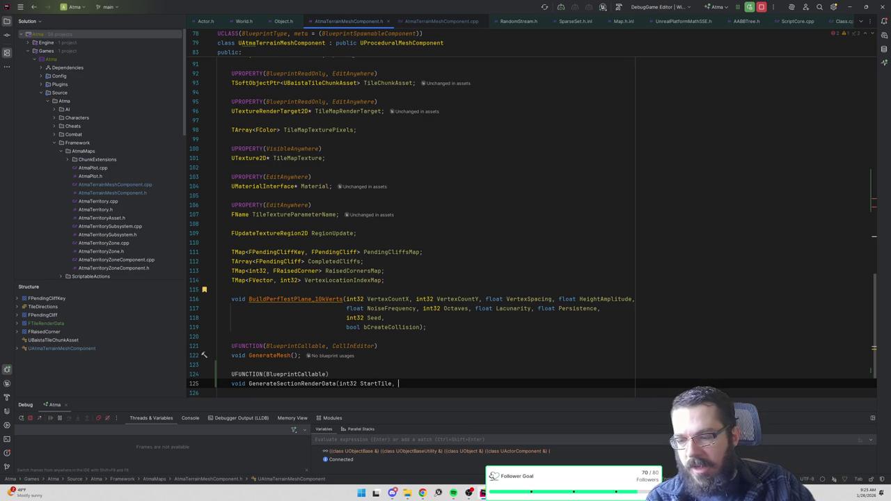
text( int32 EndTile);)
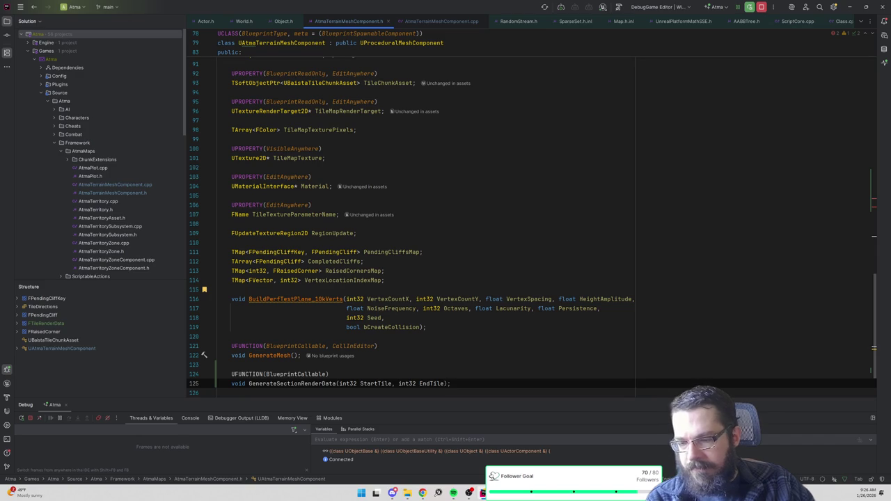
key(BackSpace)
key(BackSpace)
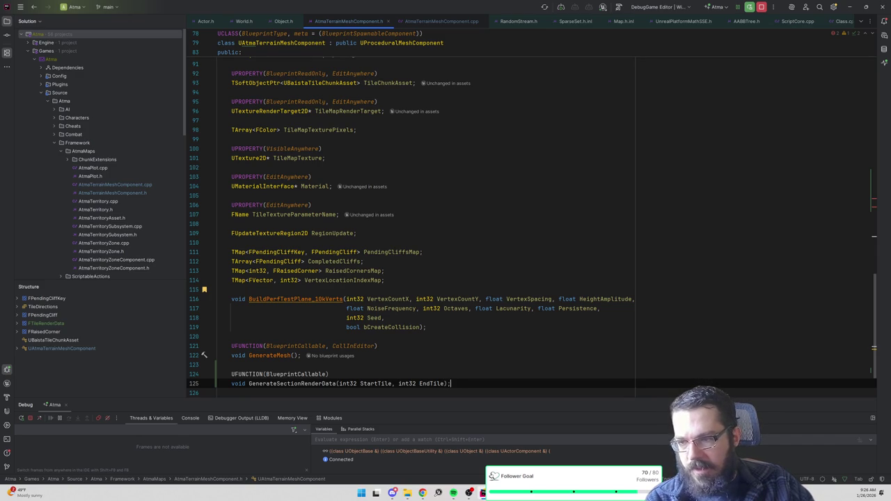
scroll(528, 209, up, 10)
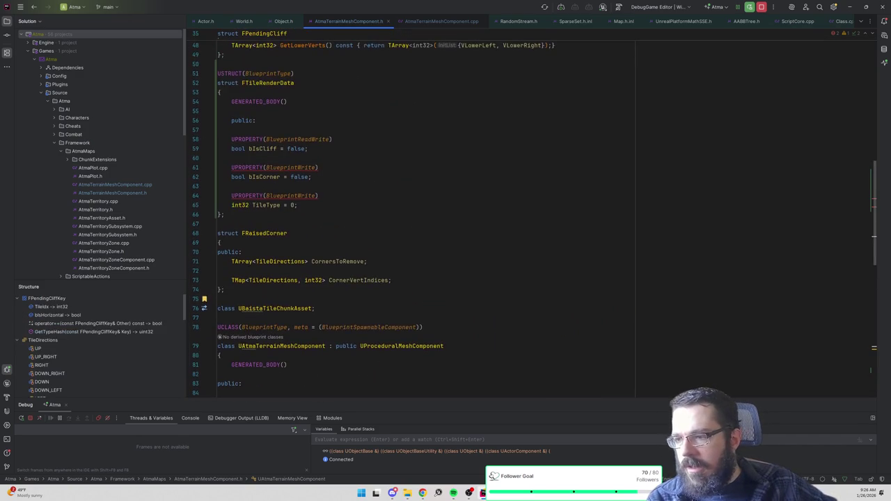
Step: Create a USTRUCT(BlueprintType) FTileSectionRenderData struct below the FTileRenderData struct
scroll(535, 217, up, 5)
scroll(535, 218, down, 3)
click(224, 270)
key(Return)
key(Return)
text(USTU)
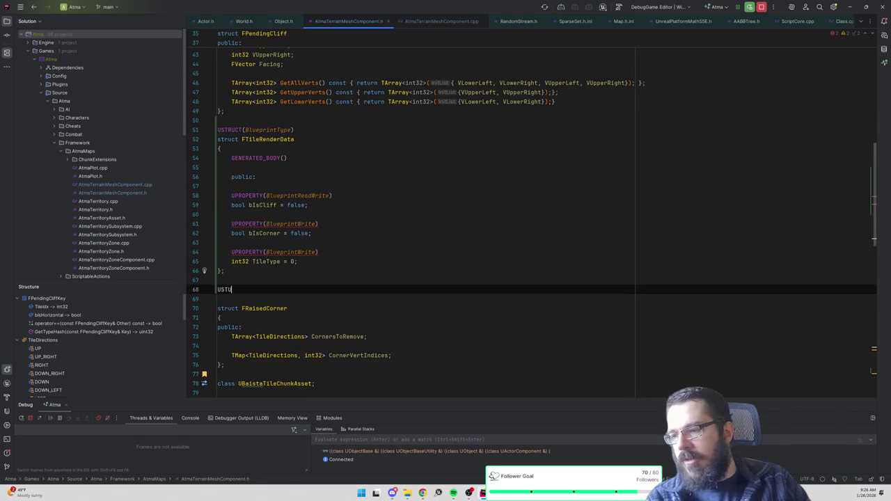
key(BackSpace)
text(RUCT(BlueprintType)
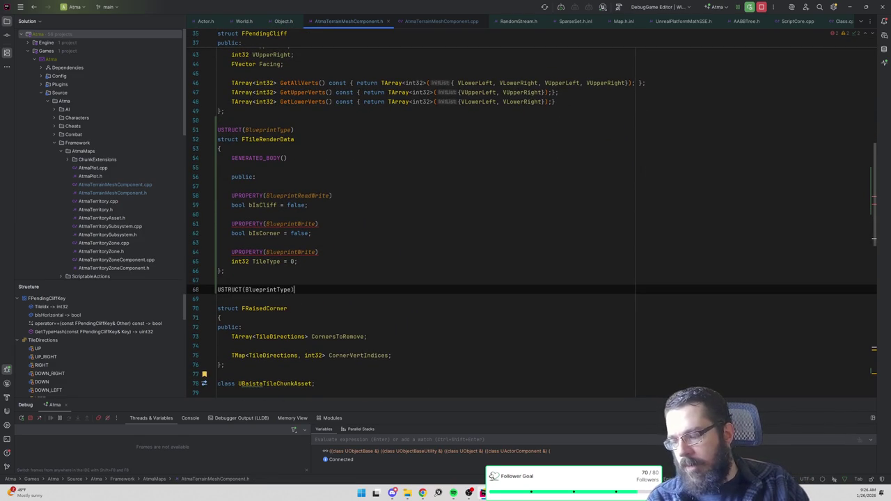
key(Return)
text(ruct FTileSectionRe)
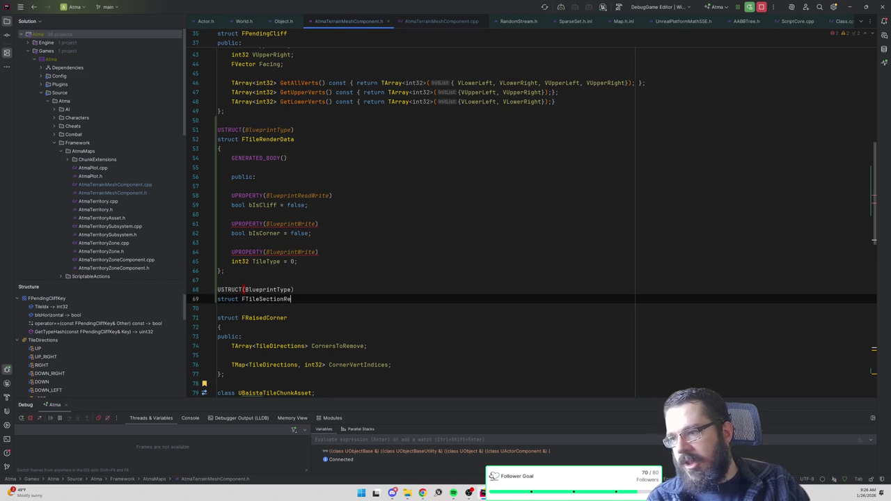
text(nderData)
key(Return)
text({)
key(Return)
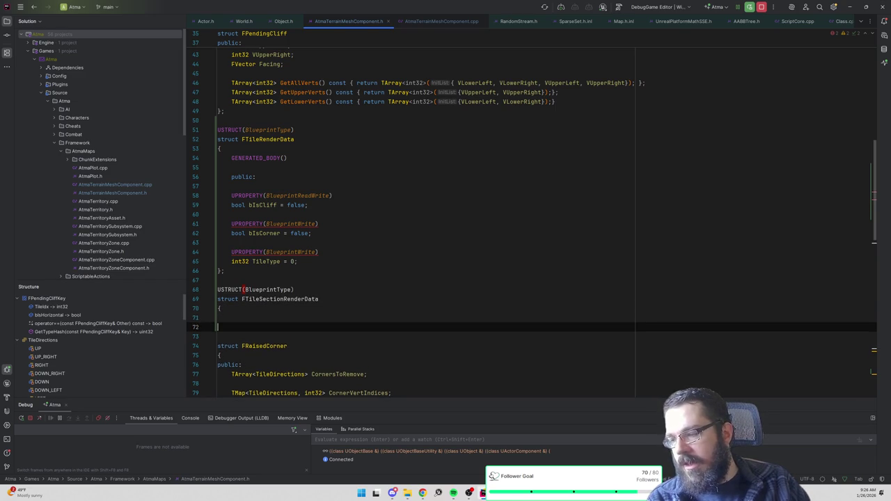
key(Return)
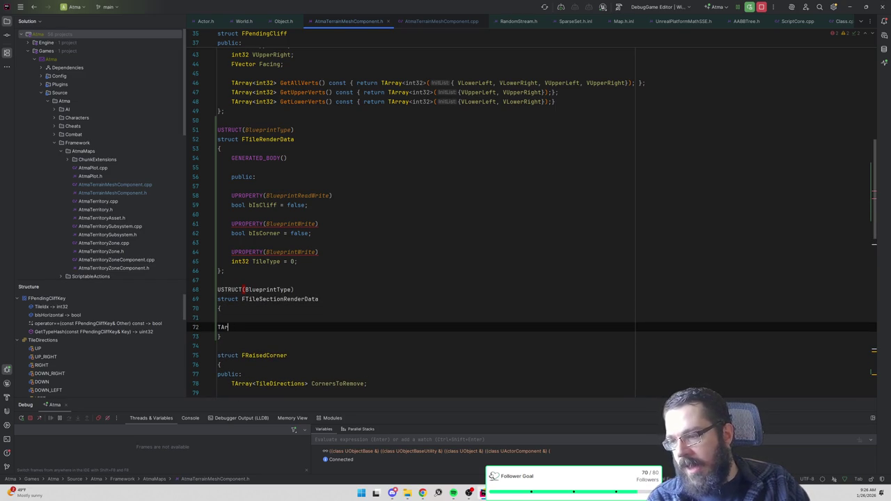
key(BackSpace)
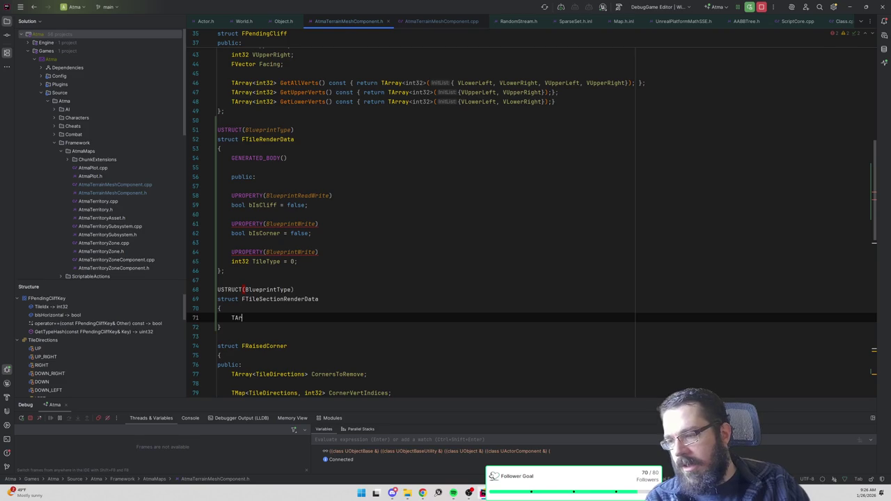
Step: Add a TArray<FTileRenderData> TileRenderDatas member to FTileSectionRenderData
text(32>)
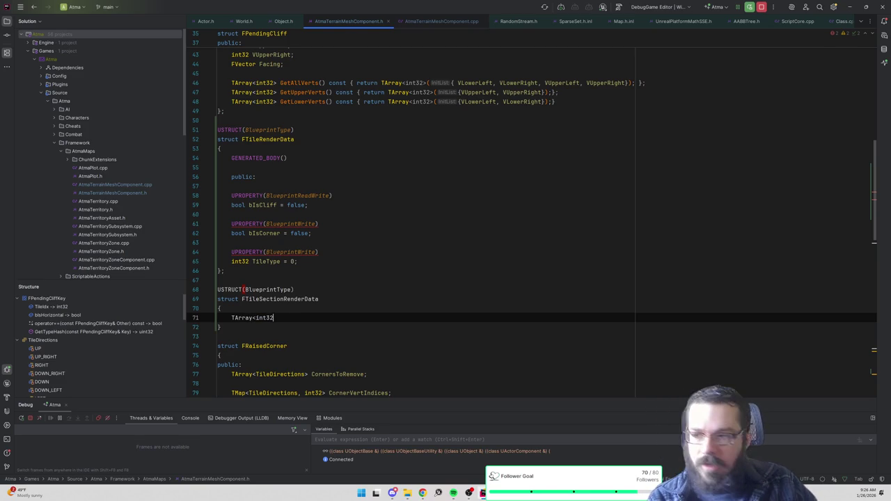
key(BackSpace)
key(BackSpace)
text(TileRenderData> )
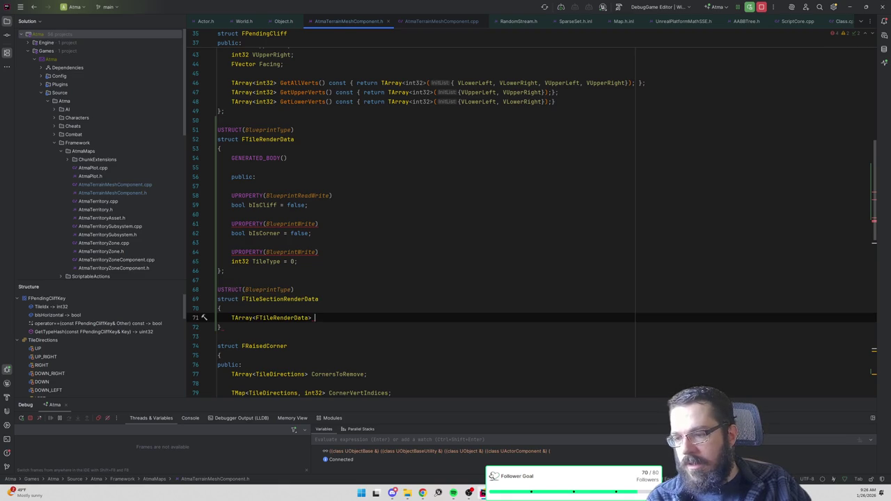
text(TileRender)
key(Return)
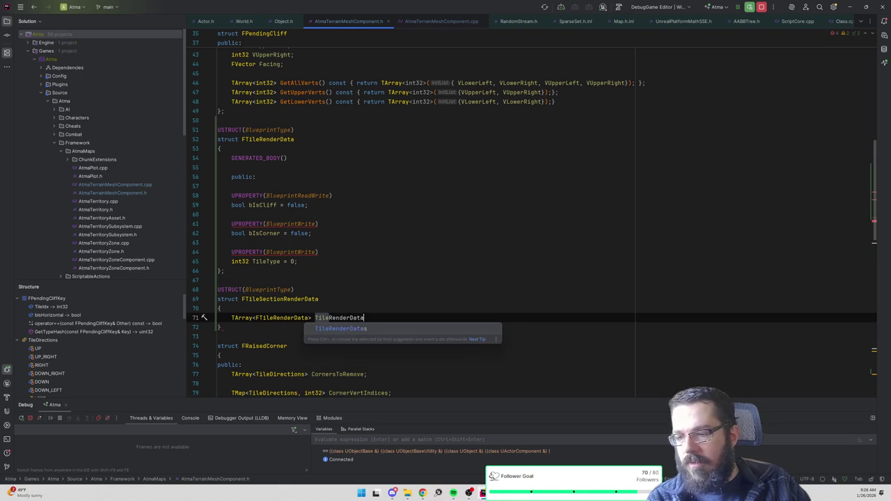
text(s;)
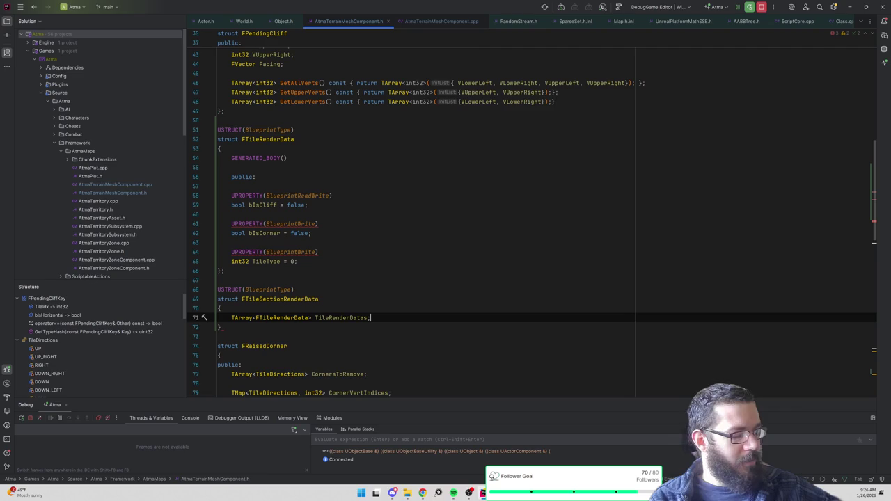
Step: Start a UPROPERTY(BlueprintReadOnly, line above the TileRenderDatas member
key(Home)
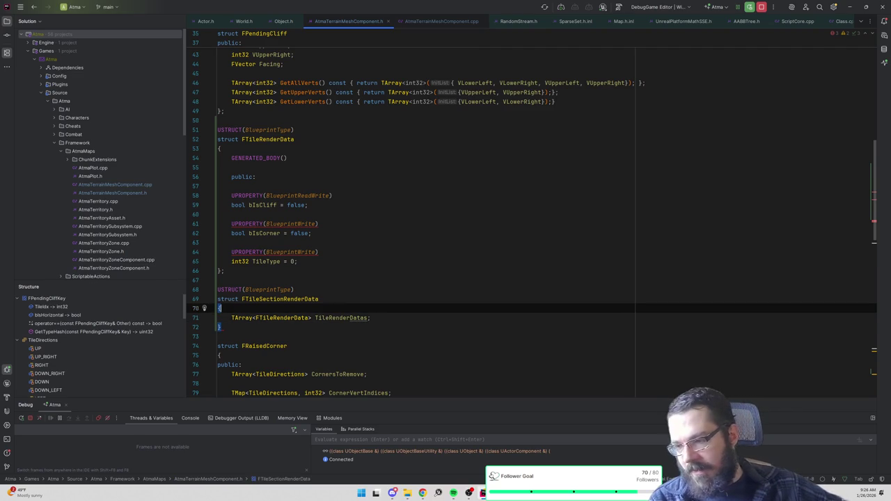
key(Return)
key(Up)
text(UPROPERTY(BlueprintRead)
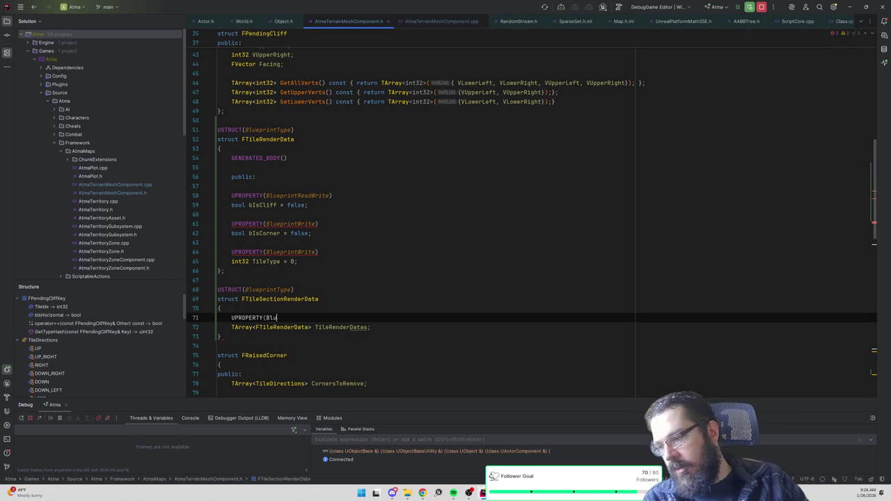
text(Only,)
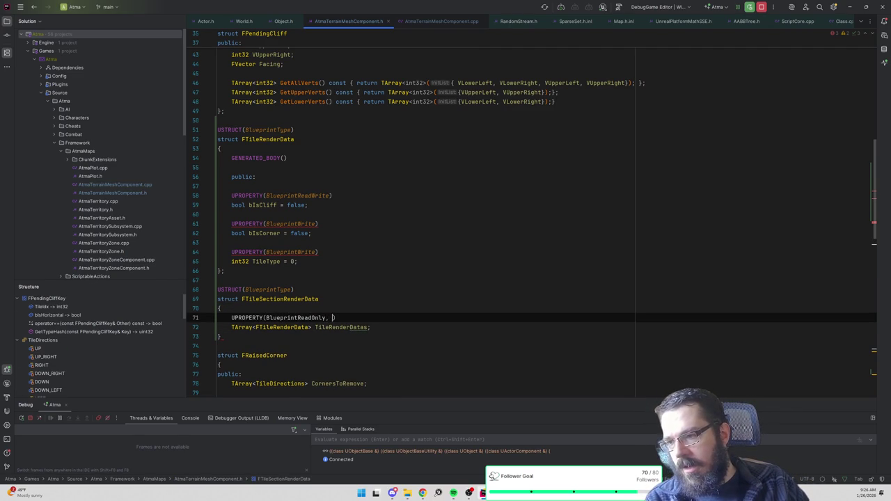
Step: Fix the misspelled BlueprintWrite specifiers on lines 61 and 64 to BlueprintReadWrite
double_click(300, 196)
key(ctrl+c)
double_click(291, 223)
key(ctrl+v)
double_click(291, 252)
key(ctrl+v)
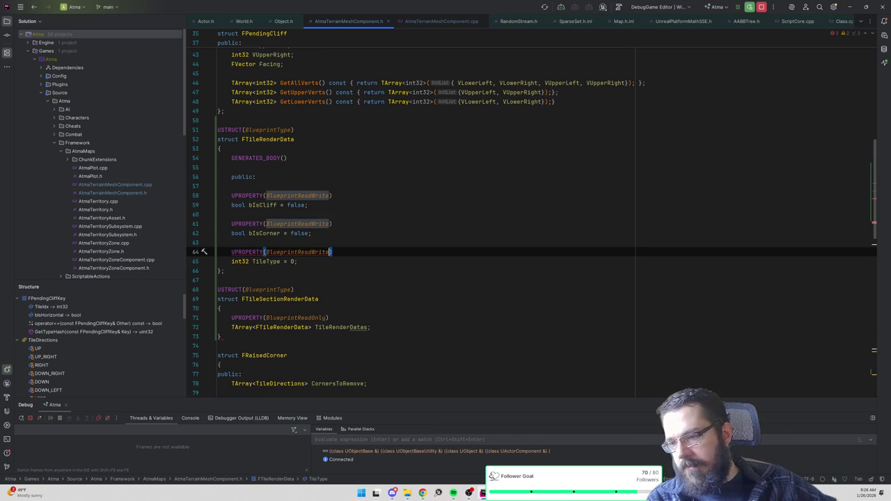
click(371, 327)
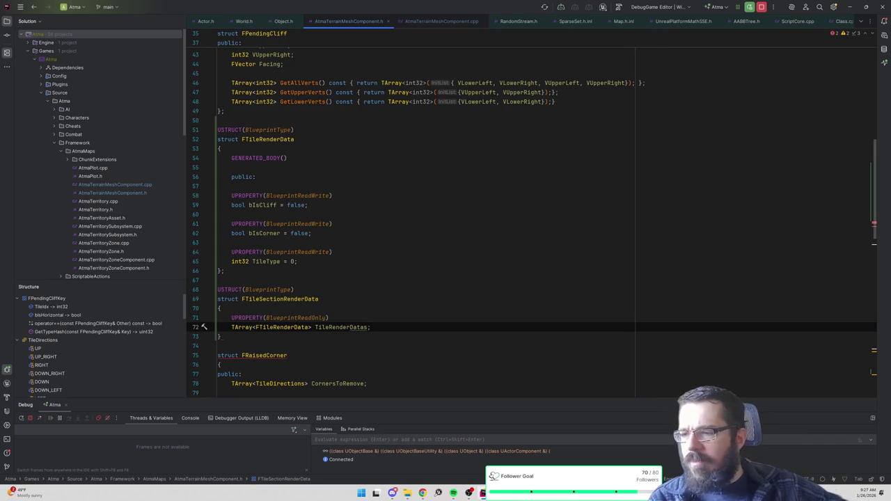
Step: Make all three FTileRenderData properties BlueprintReadOnly
double_click(303, 318)
key(ctrl+c)
double_click(296, 251)
key(ctrl+v)
double_click(296, 223)
key(ctrl+v)
double_click(296, 196)
key(ctrl+v)
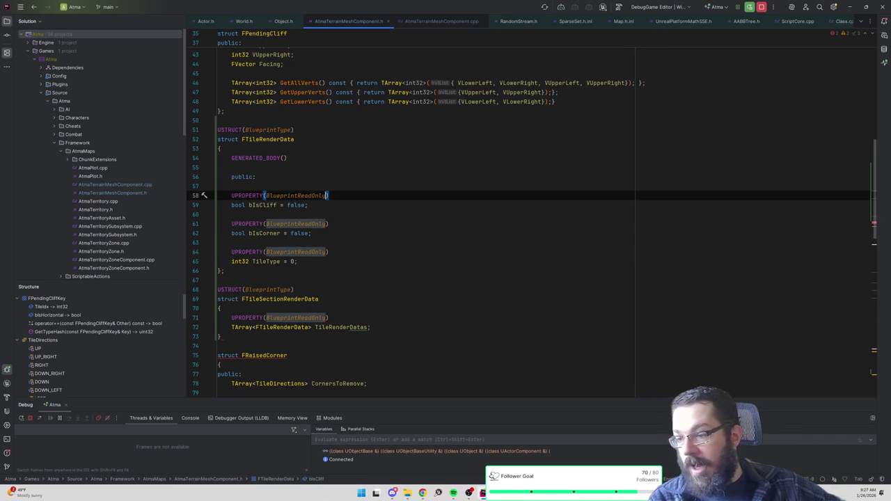
Step: Add GENERATED_BODY() and a public: section to FTileSectionRenderData
click(371, 327)
key(Up)
key(ctrl+alt+Return)
text(GENERATED_BODY())
key(Return)
key(Return)
text(public:)
key(Return)
Step: Add a semicolon after FTileSectionRenderData's closing brace
scroll(532, 222, down, 4)
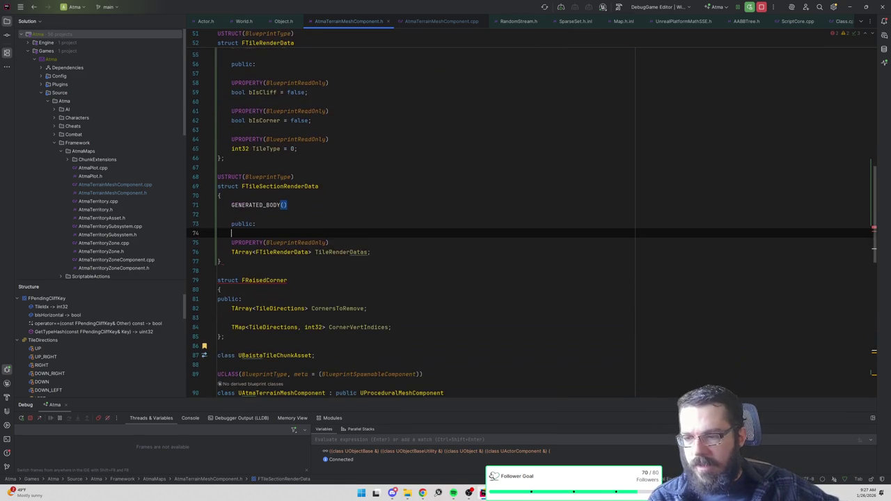
click(287, 280)
click(220, 261)
text(;)
click(280, 186)
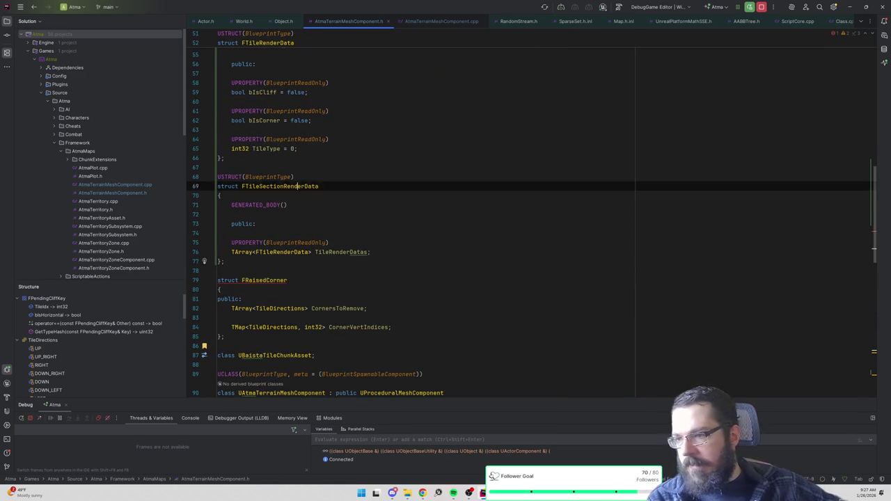
scroll(279, 186, down, 5)
Step: Append an FTileSectionRenderData& OutRenderData parameter after EndTile in GenerateSectionRenderData
scroll(332, 296, down, 12)
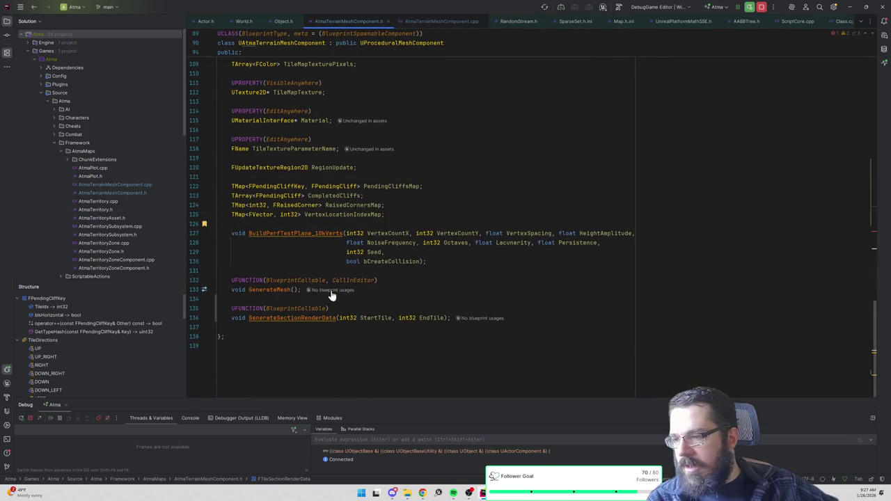
click(446, 317)
text(,)
key(ctrl+v)
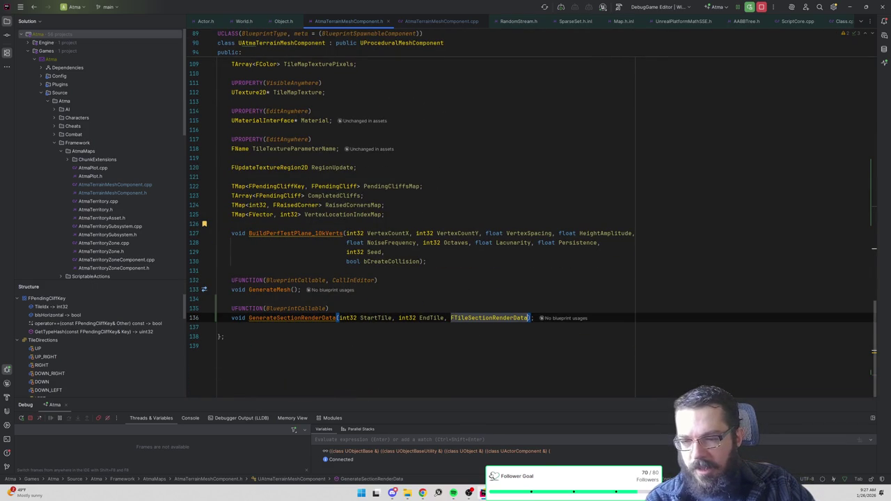
text(& )
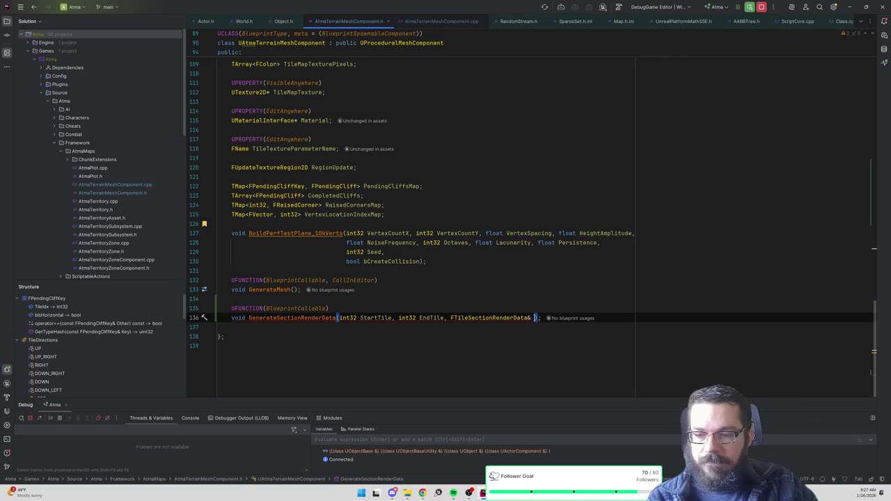
text(OutRenderData)
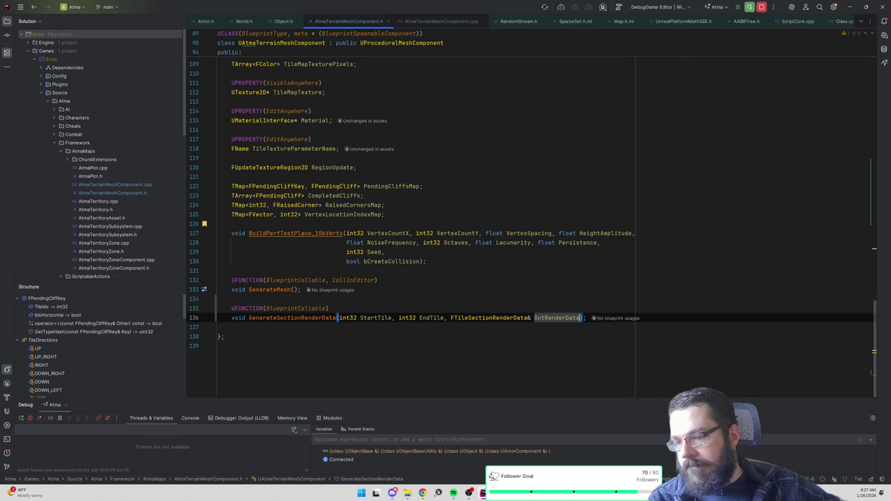
click(289, 318)
right_click(290, 317)
key(Escape)
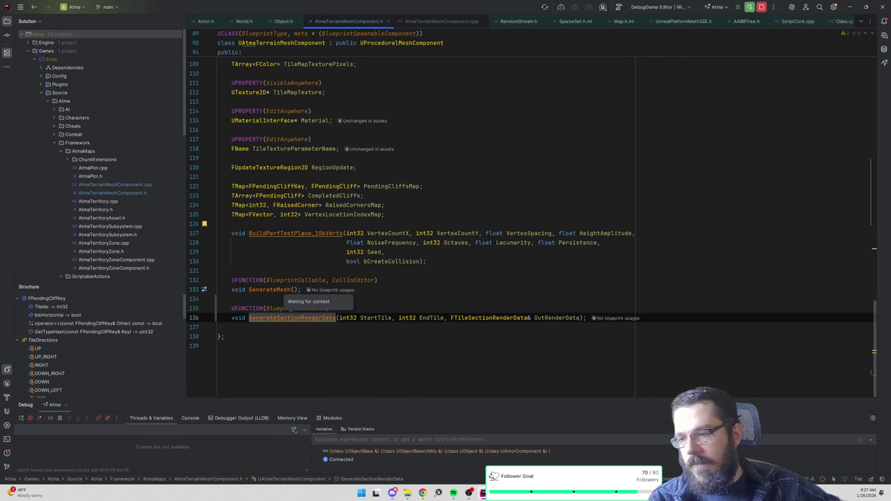
Step: Generate the GenerateSectionRenderData definition in AtmaTerrainMeshComponent.cpp
key(alt+Return)
click(252, 336)
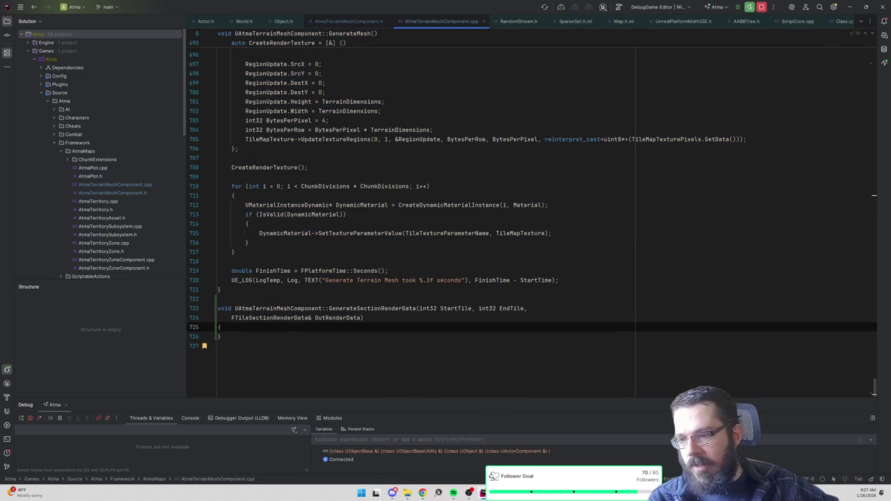
mouse_move(561, 280)
mouse_down()
mouse_move(218, 167)
mouse_move(236, 199)
mouse_move(275, 230)
mouse_move(300, 282)
mouse_move(299, 233)
mouse_move(308, 230)
mouse_up()
scroll(382, 299, up, 20)
scroll(382, 299, up, 20)
scroll(382, 299, up, 20)
scroll(382, 299, up, 20)
scroll(276, 339, up, 20)
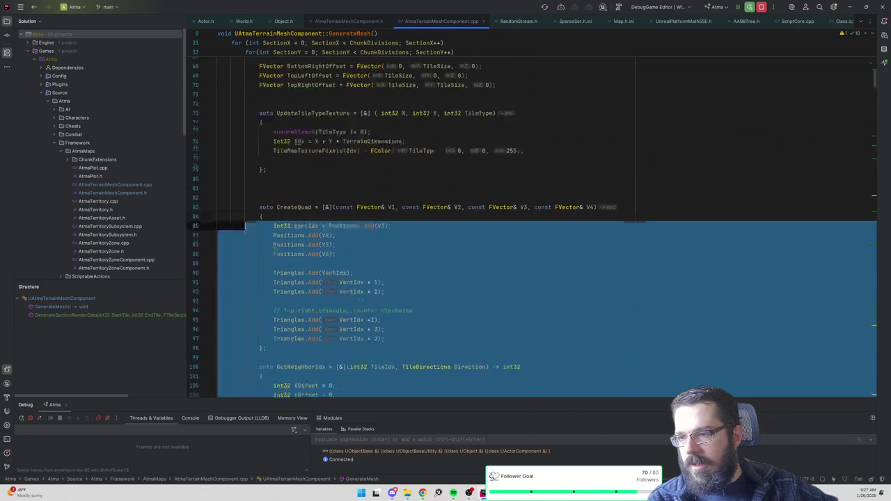
scroll(245, 226, up, 14)
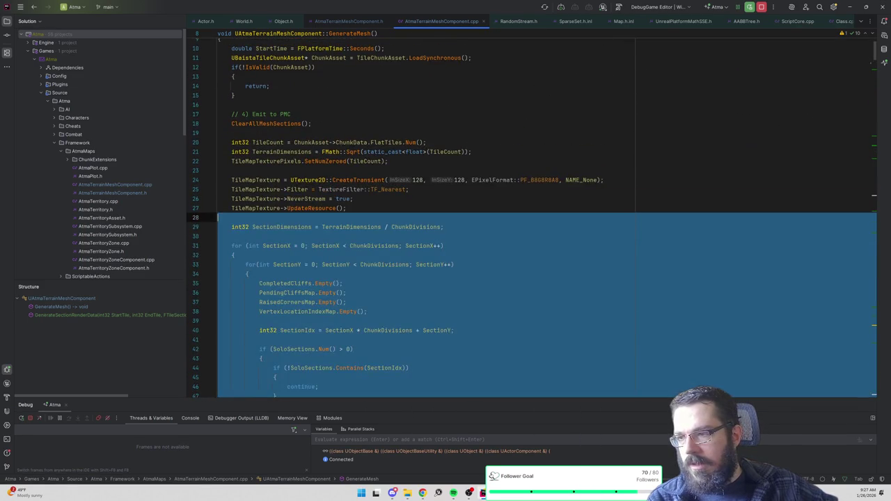
Step: Copy GenerateMesh's body code and paste it into the new function's body
mouse_move(218, 217)
mouse_down()
mouse_move(199, 223)
mouse_move(200, 118)
mouse_up()
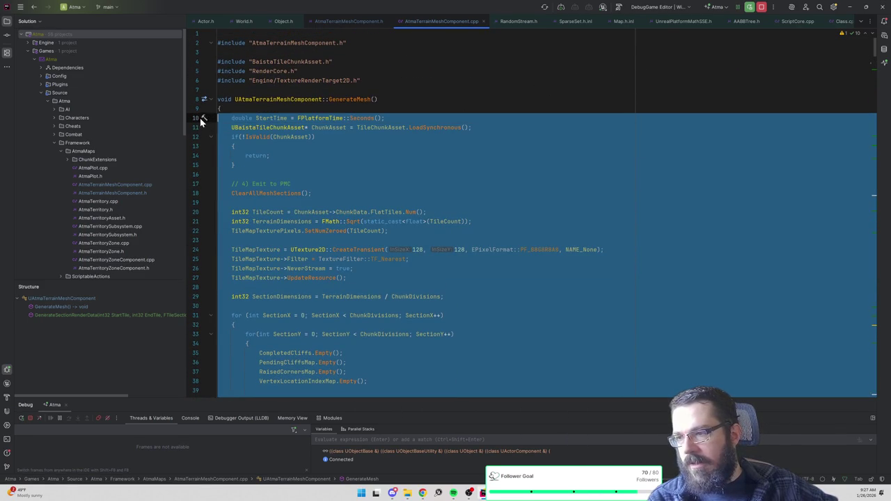
scroll(334, 232, down, 20)
scroll(351, 238, down, 20)
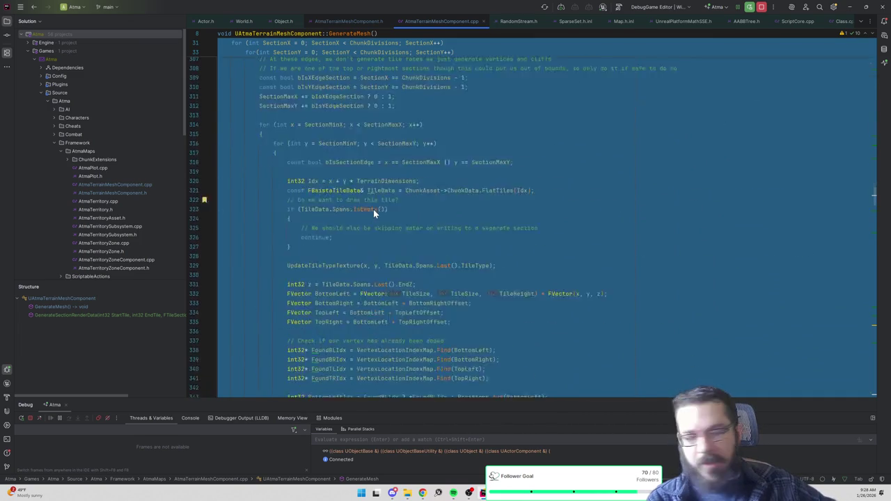
scroll(373, 212, down, 15)
scroll(373, 208, down, 20)
scroll(389, 236, down, 20)
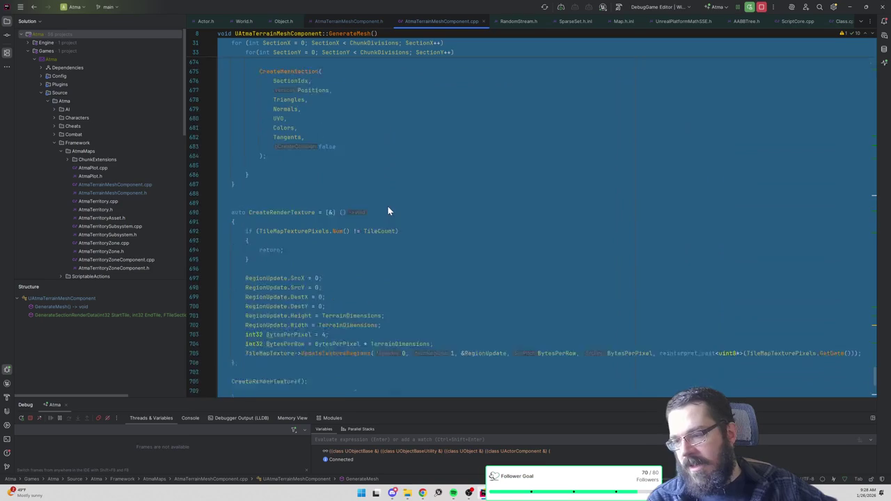
scroll(387, 210, down, 6)
click(218, 336)
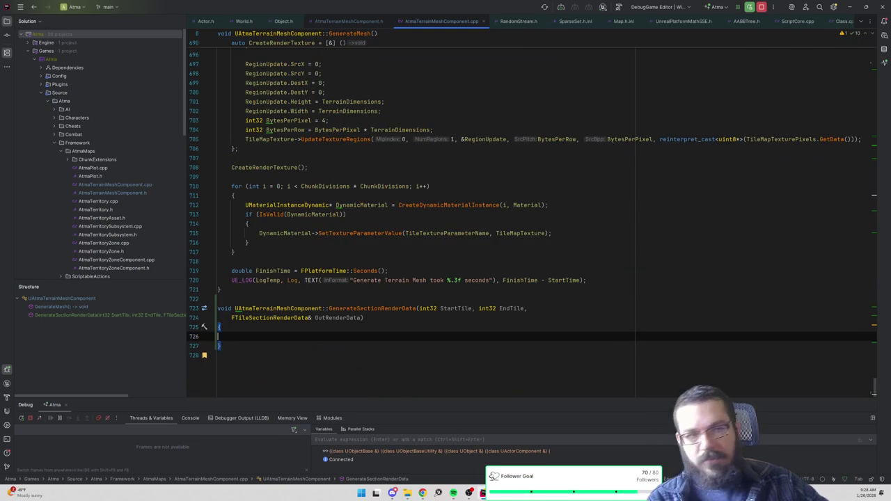
key(ctrl+v)
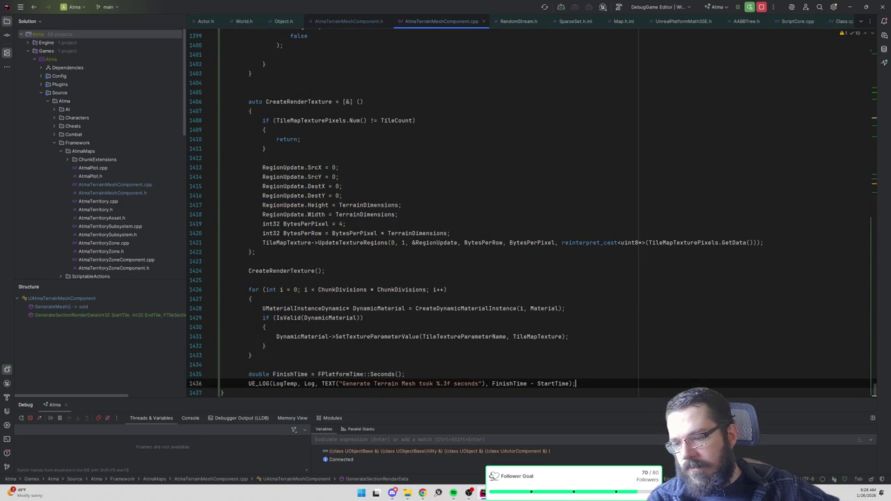
Step: Select and delete the commented-out RaisedCornersMap loop in the pasted code
scroll(528, 209, up, 20)
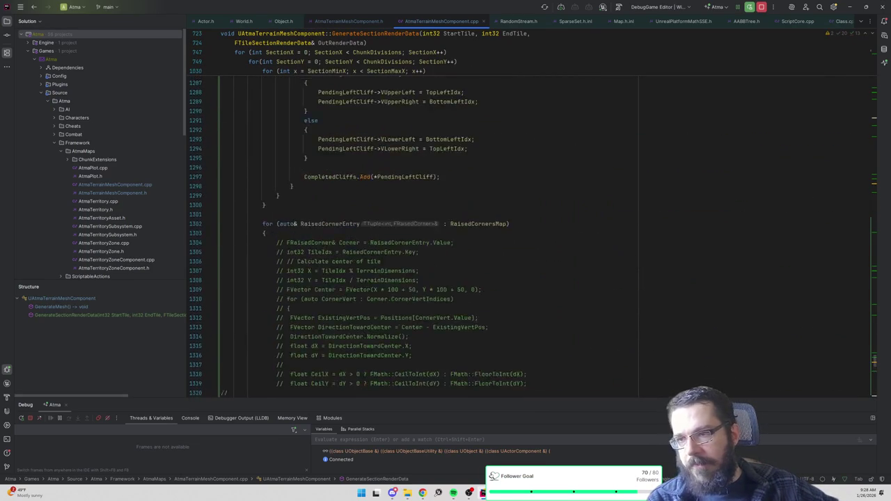
scroll(529, 236, up, 20)
scroll(529, 237, up, 20)
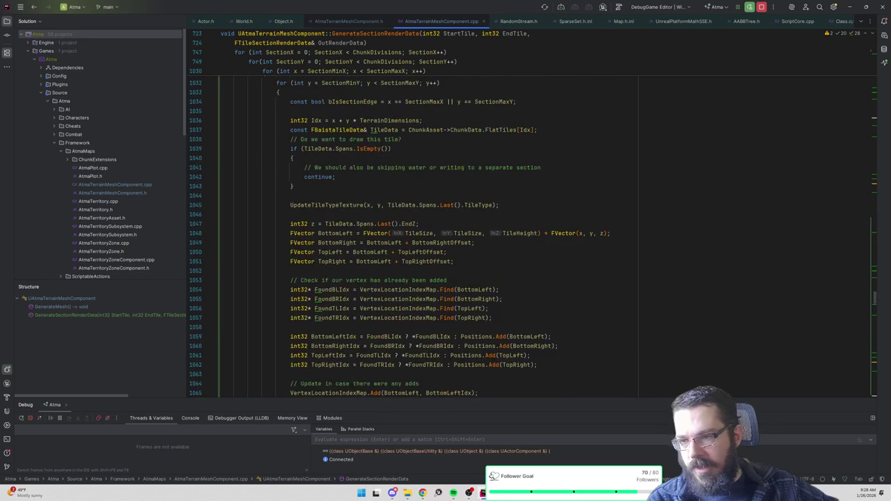
scroll(529, 236, up, 10)
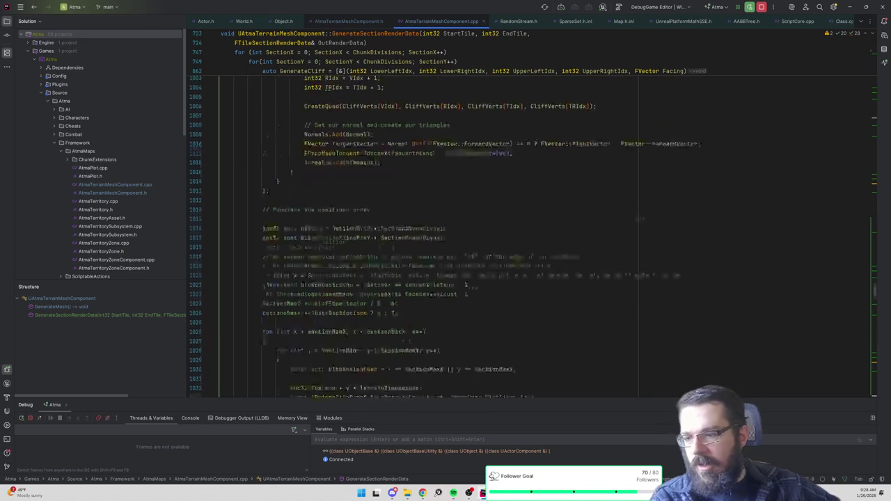
scroll(529, 236, down, 15)
scroll(528, 237, down, 20)
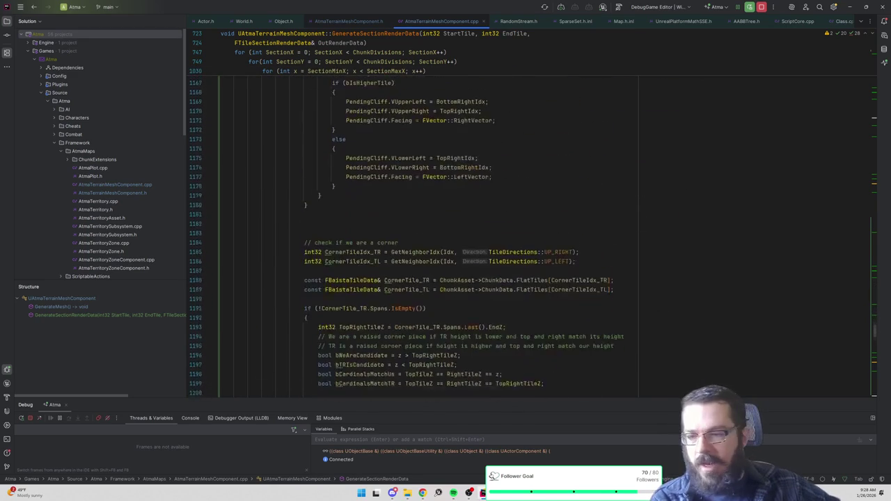
scroll(529, 237, down, 20)
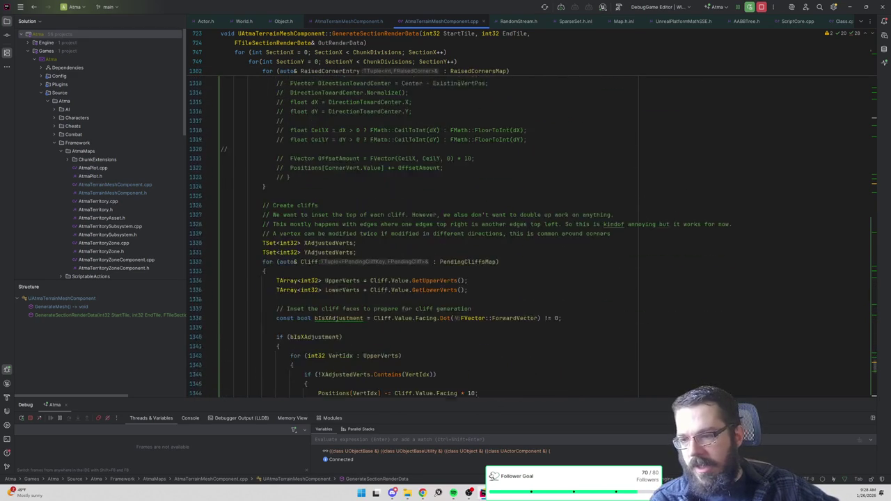
scroll(528, 237, up, 5)
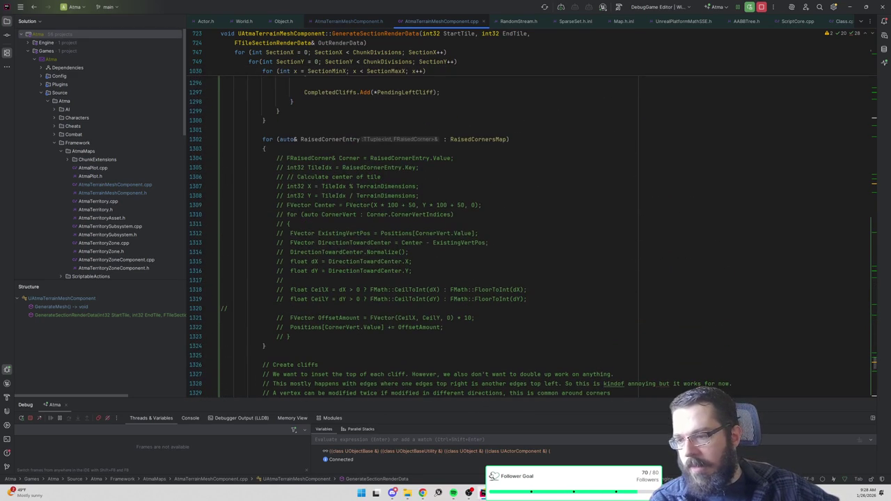
drag(265, 355, 266, 121)
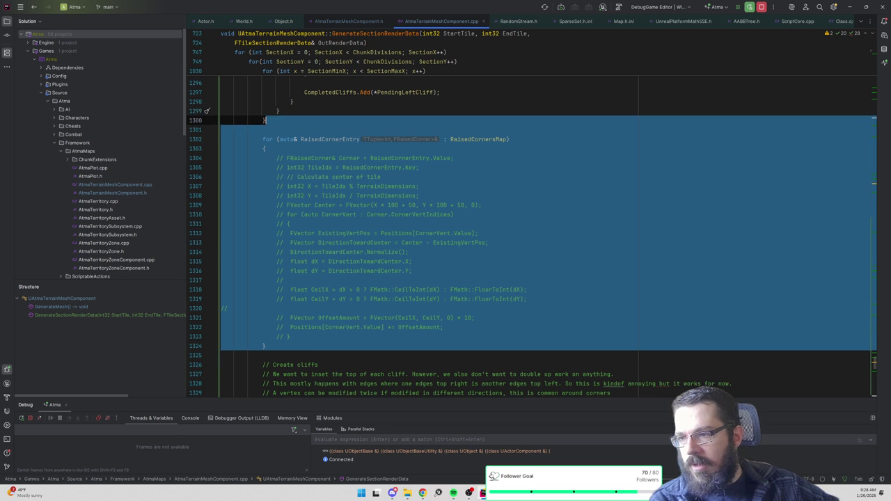
key(BackSpace)
Step: Undo to restore the RaisedCornersMap loop and switch to AtmaTerrainMeshComponent.h
key(Return)
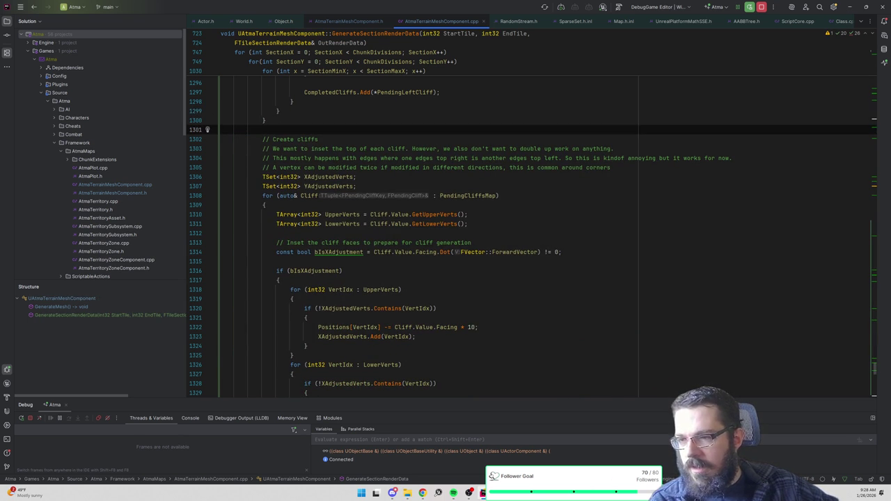
mouse_move(338, 177)
key(ctrl+z)
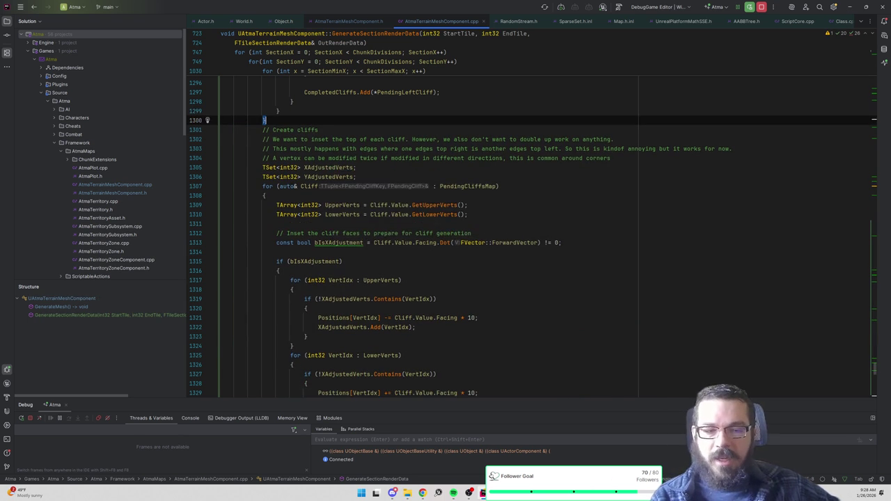
key(ctrl+z)
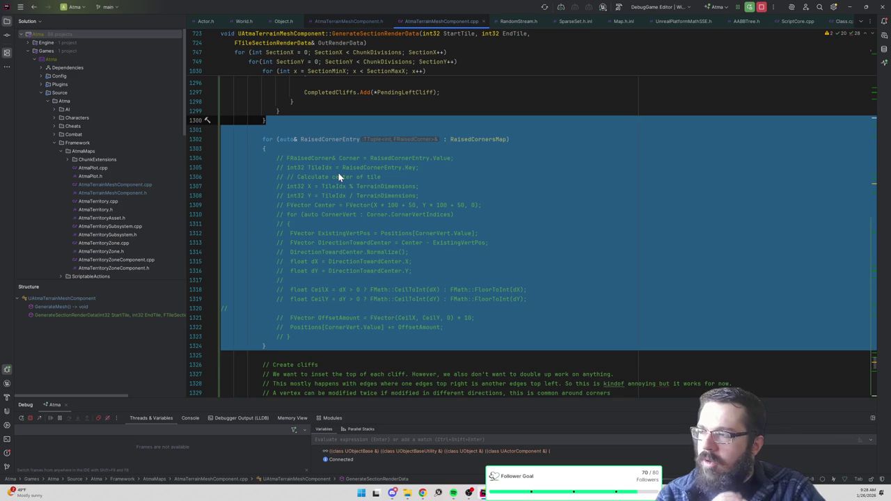
click(338, 173)
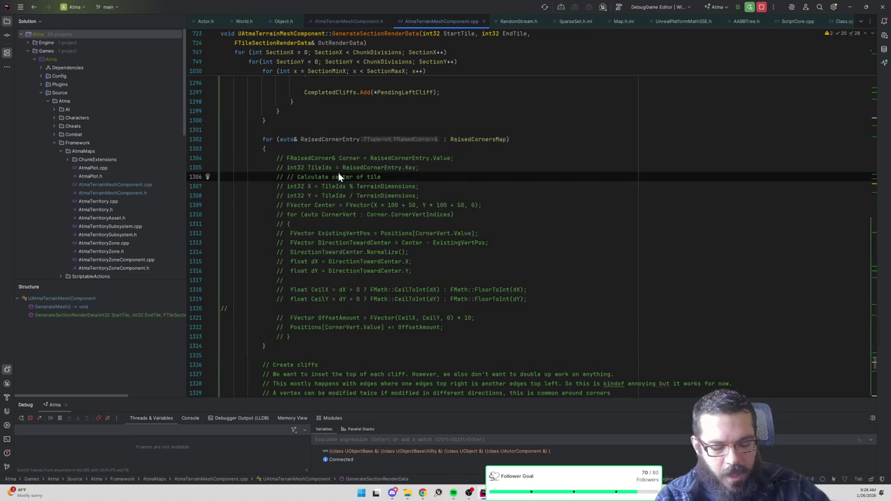
key(alt+o)
scroll(529, 222, up, 10)
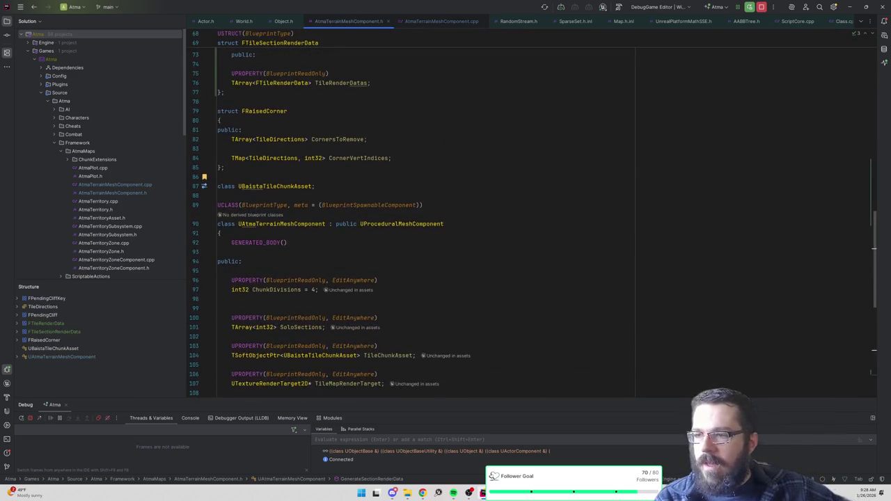
Step: Add an FRotator Rotator; line after CornerVertIndices in FRaisedCorner and select it
click(391, 158)
key(Return)
key(Return)
text(FRotator)
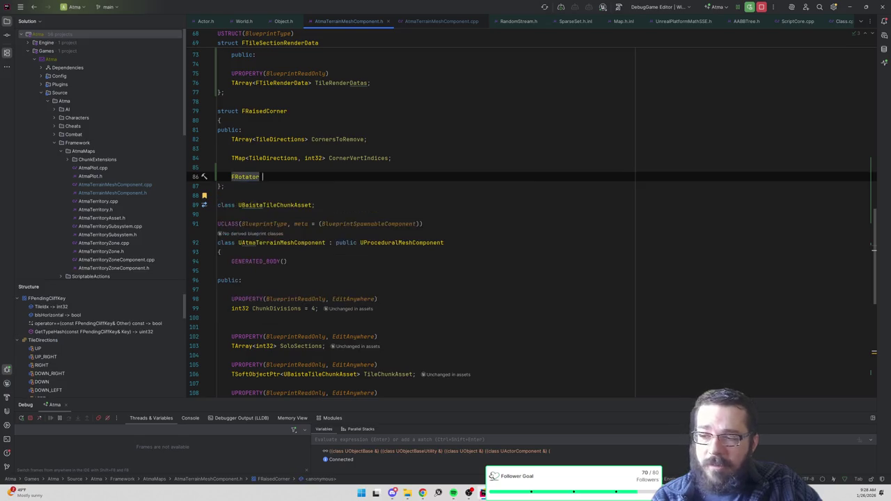
text( Rotator;)
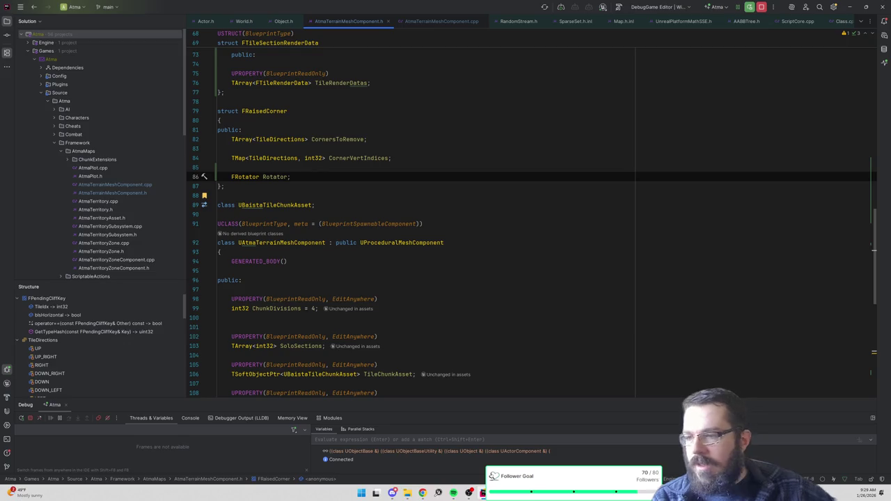
key(shift+Up)
key(ctrl+c)
Step: Move the Rotator member from FRaisedCorner to the public section of FTileRenderData
key(BackSpace)
scroll(529, 209, up, 5)
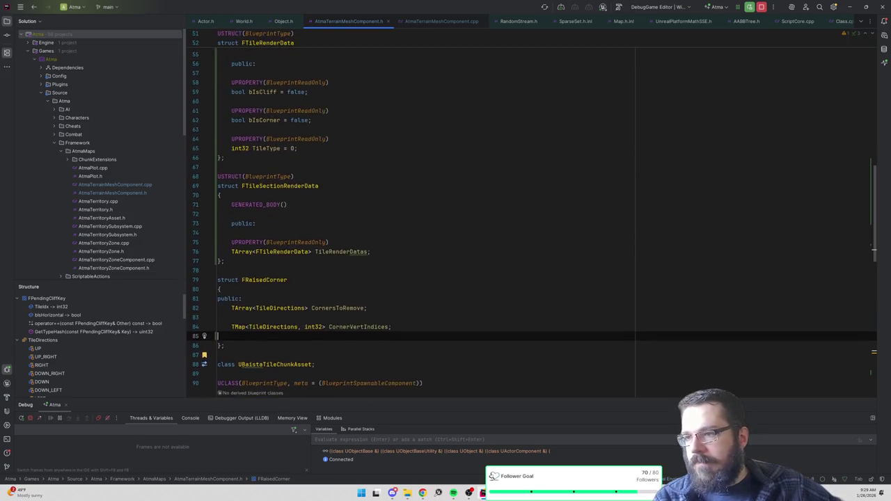
scroll(532, 212, up, 3)
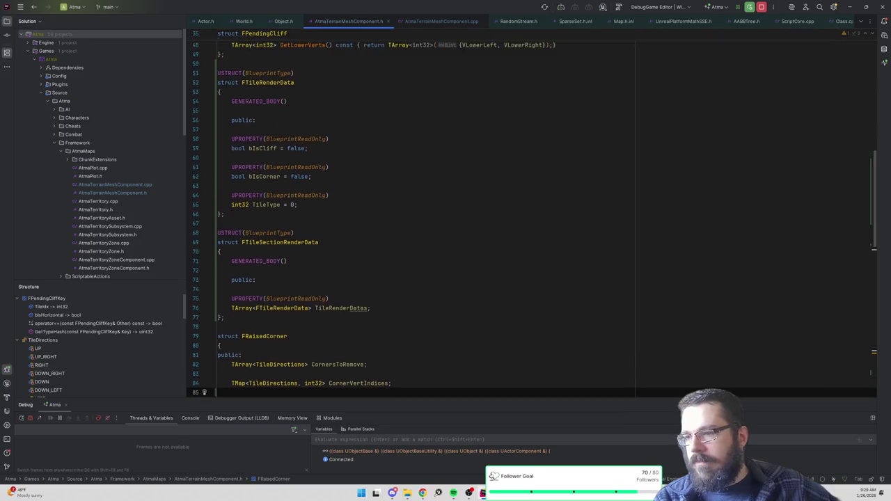
click(256, 120)
key(Return)
key(Return)
key(ctrl+v)
key(Up)
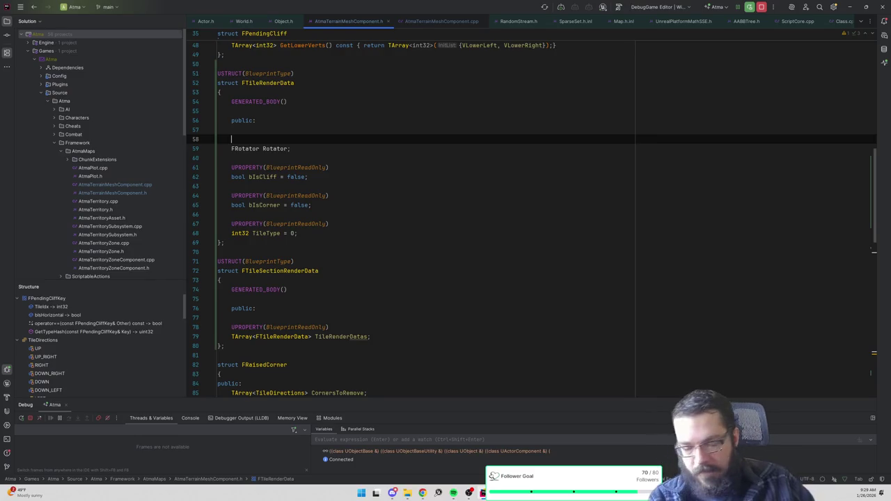
Step: Put the TileType property above Rotator and give Rotator a UPROPERTY(BlueprintReadOnly)
drag(217, 223, 298, 233)
key(ctrl+x)
click(231, 139)
key(ctrl+v)
key(Tab)
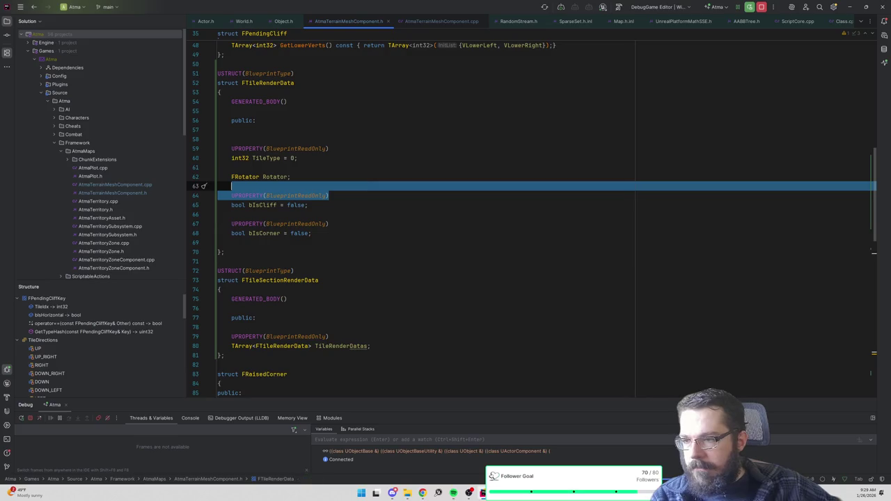
key(Home)
key(Return)
Step: Start an int32 Corner field after bIsCorner, then switch to the Paint sketch
click(231, 195)
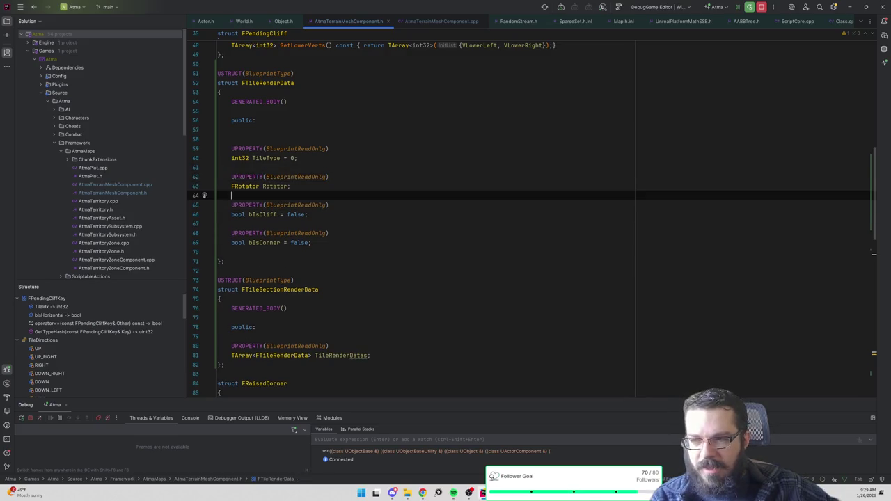
click(312, 243)
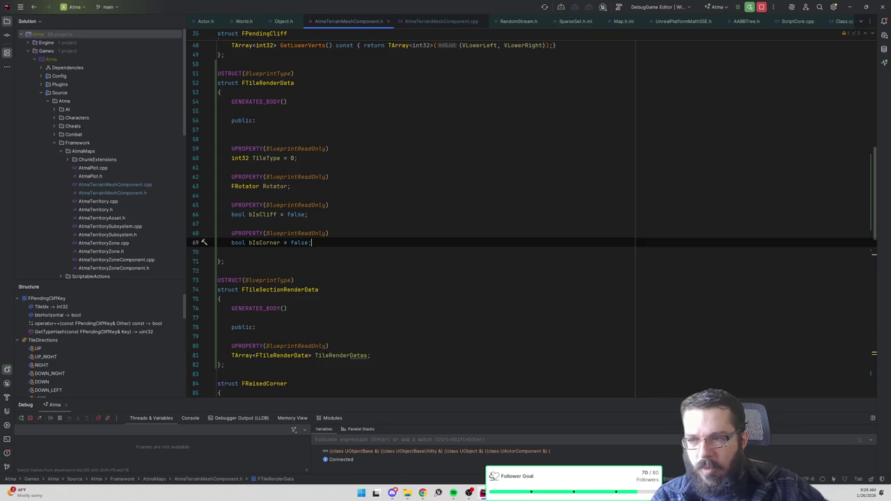
key(Return)
key(Return)
text(int32)
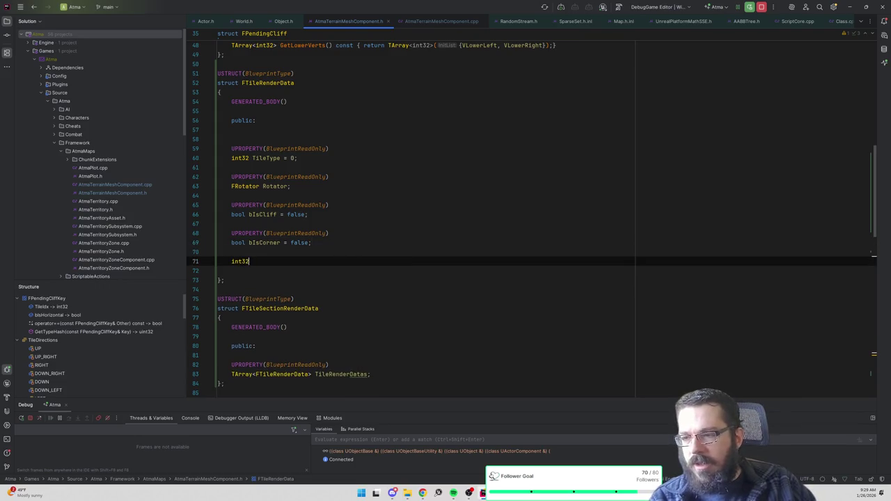
text( Corner)
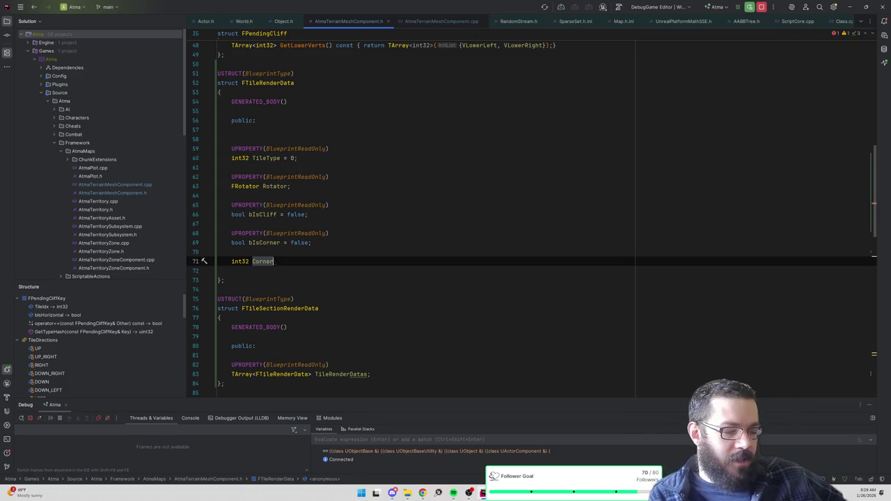
key(alt+Tab)
Step: Sketch two vertical and two horizontal grid lines with a hatched corner in Paint, then minimize it
drag(409, 215, 412, 315)
drag(360, 262, 492, 261)
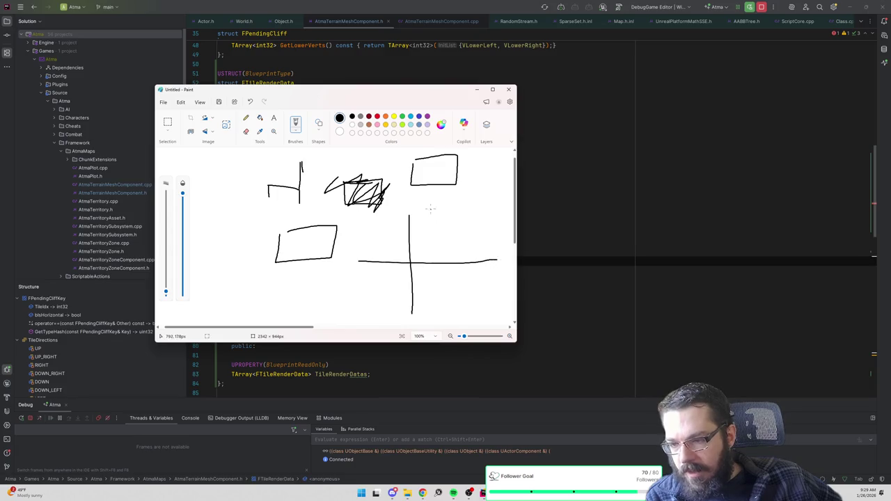
drag(430, 213, 437, 306)
drag(356, 237, 510, 228)
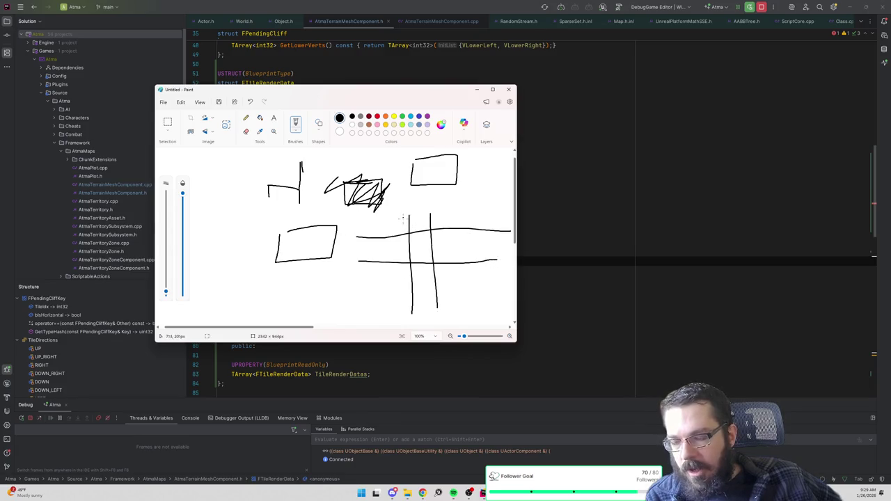
mouse_move(401, 217)
mouse_down()
mouse_move(390, 224)
mouse_move(406, 227)
mouse_move(401, 234)
mouse_up()
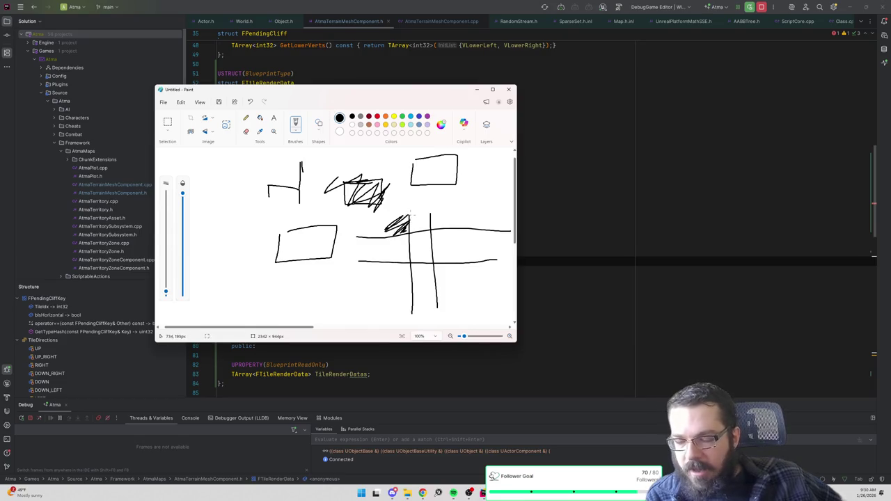
mouse_move(411, 218)
mouse_down()
mouse_move(359, 238)
mouse_move(407, 236)
mouse_move(409, 210)
mouse_up()
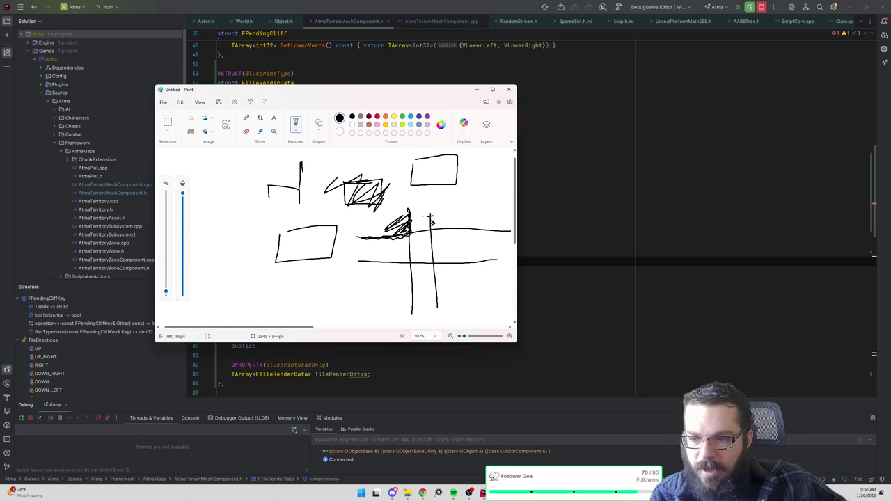
drag(432, 209, 434, 222)
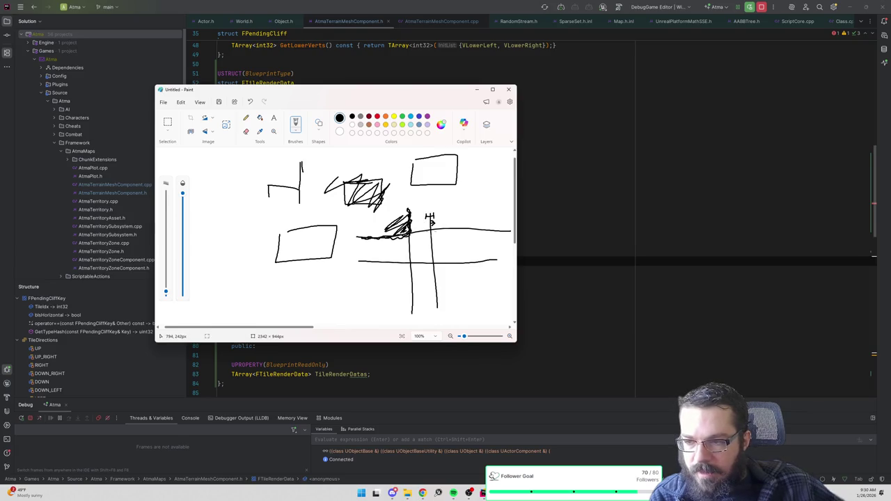
click(476, 89)
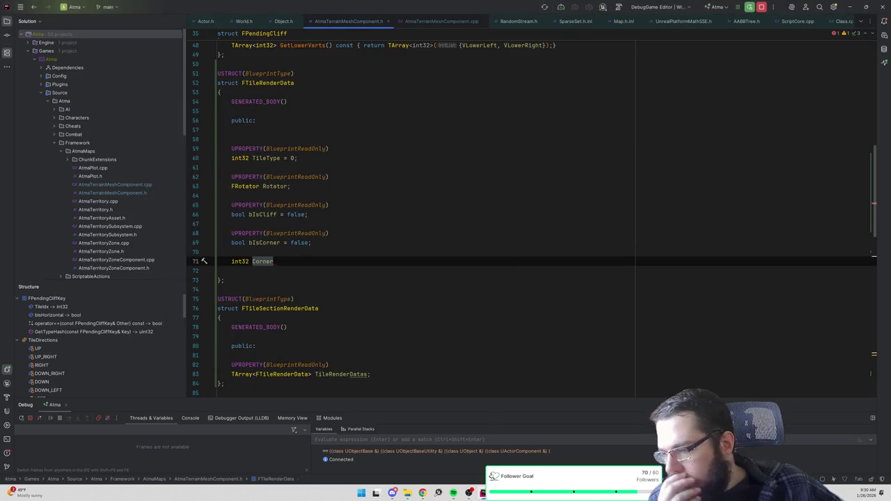
Step: Remove the unfinished int32 Corner line, then the commented corner-offset code and RaisedCornersMap loop in AtmaTerrainMeshComponent.cpp
key(shift+Up)
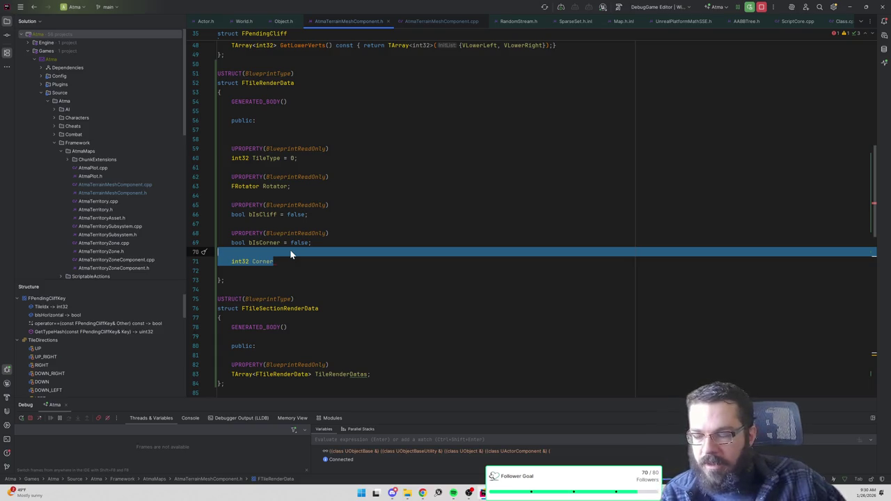
key(BackSpace)
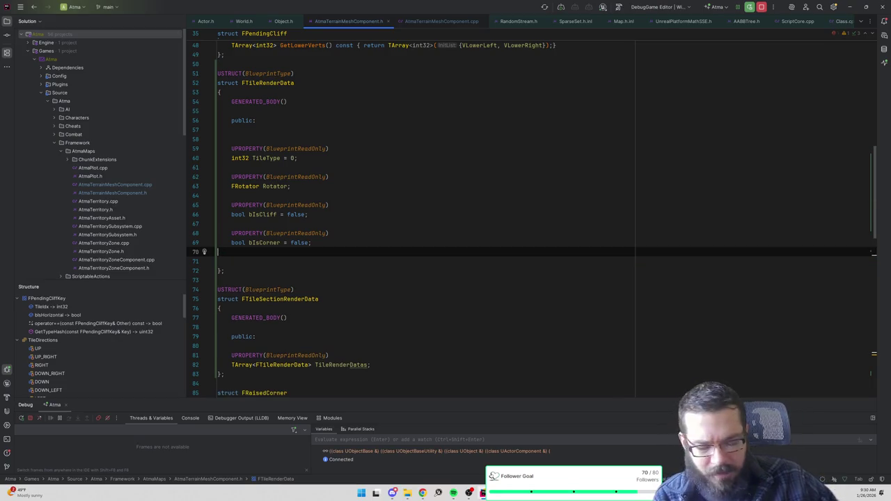
key(ctrl+Tab)
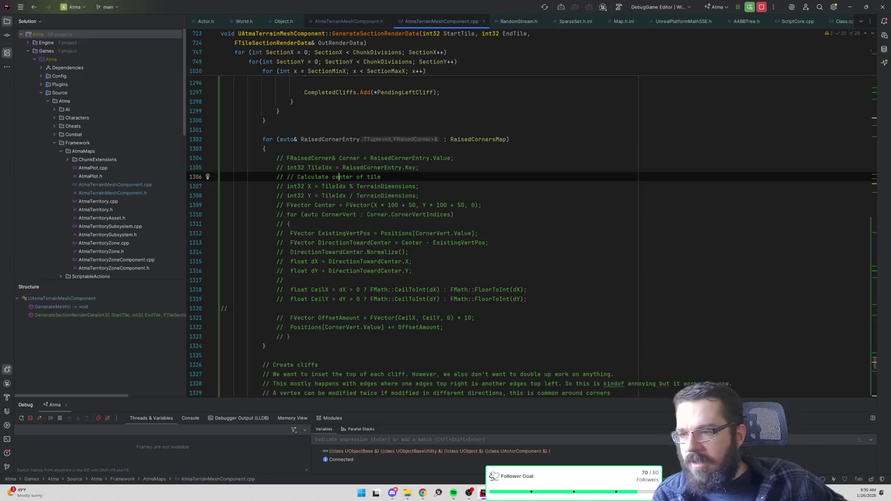
mouse_move(289, 336)
mouse_down()
mouse_move(202, 237)
mouse_move(179, 151)
mouse_move(178, 164)
mouse_up()
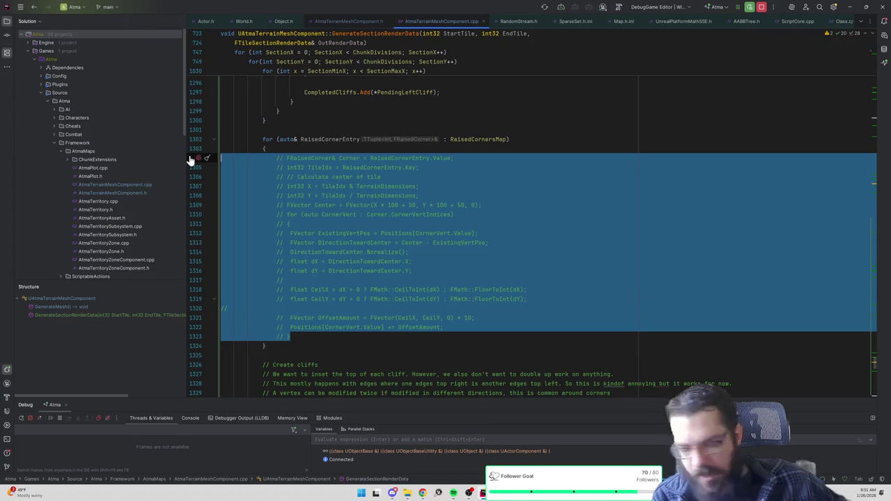
key(Delete)
drag(191, 167, 207, 129)
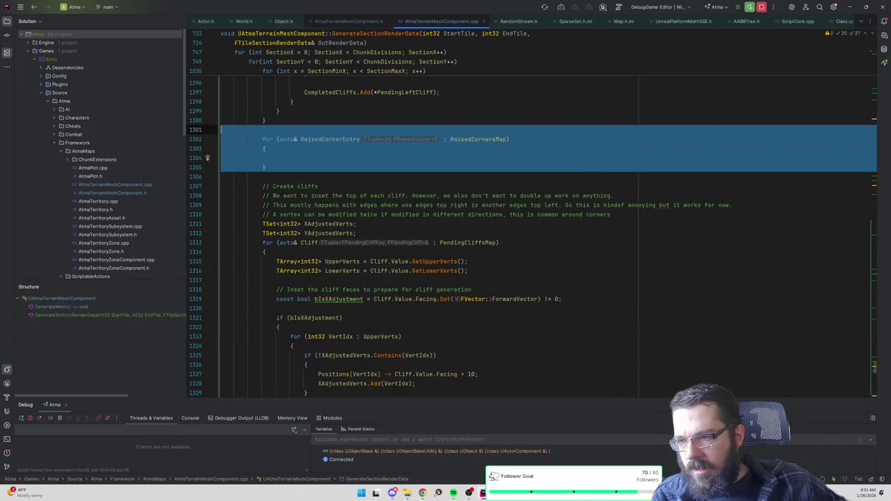
key(Delete)
Step: Highlight the usages of CreateRenderTexture, SetTextureParameterValue and DynamicMaterial in GenerateSectionRenderData
scroll(207, 129, down, 20)
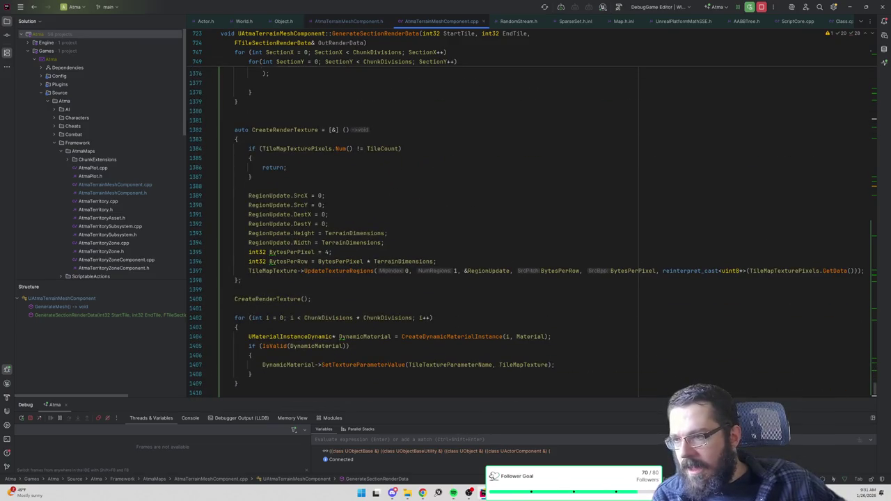
click(241, 280)
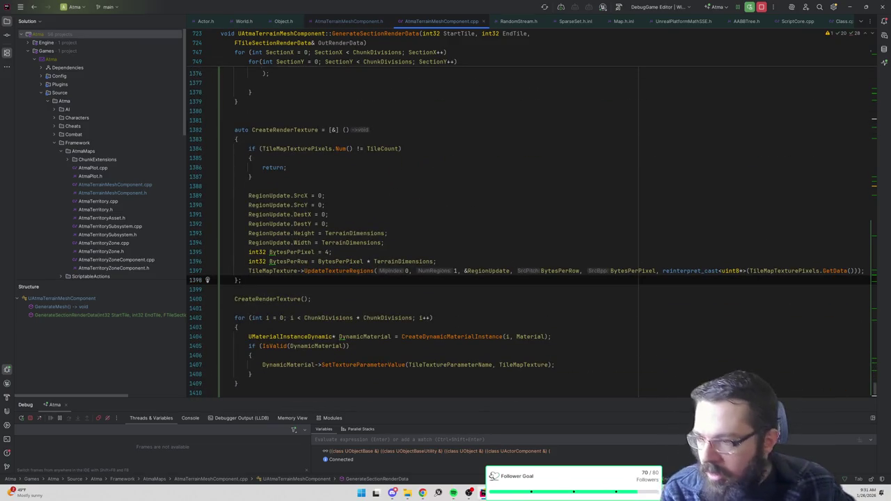
double_click(285, 129)
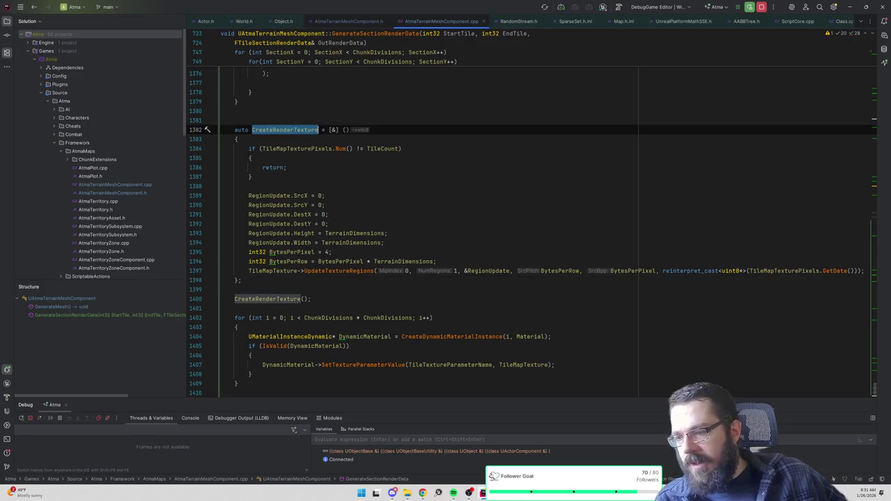
scroll(532, 231, down, 3)
double_click(362, 280)
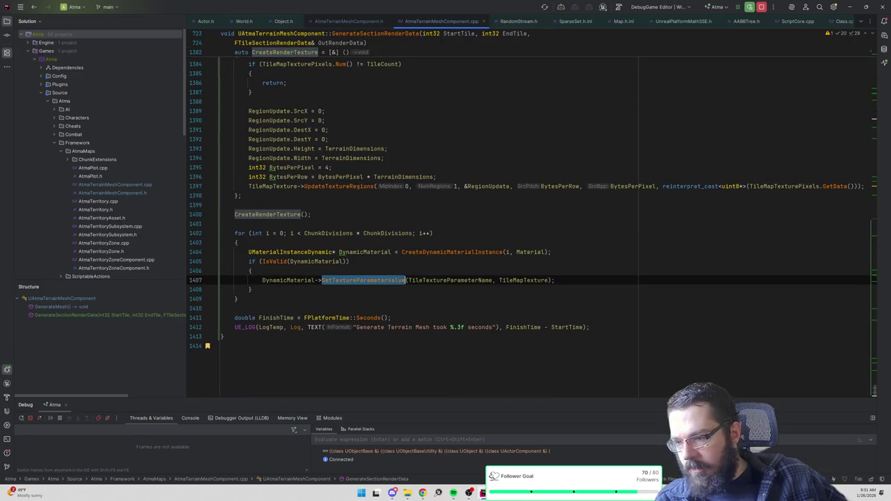
double_click(288, 280)
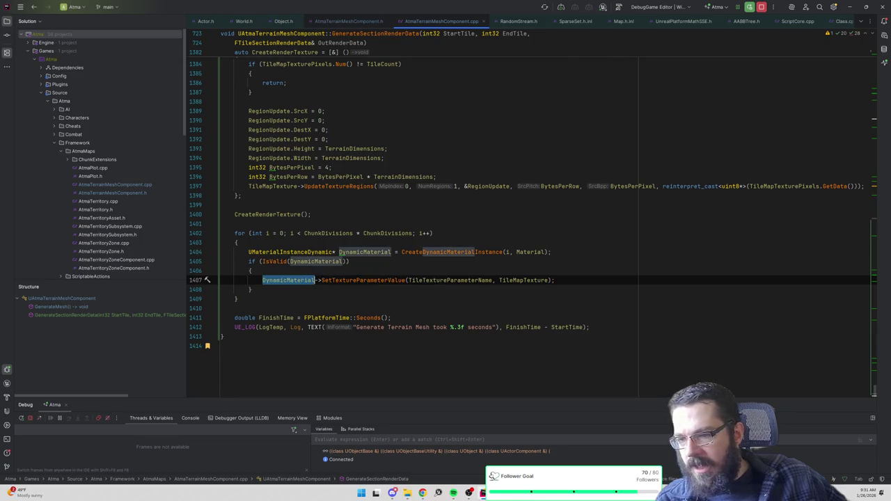
scroll(288, 280, up, 10)
click(271, 336)
Step: Delete the blank line, the CreateMeshSection call and the Colors comment and array line
key(BackSpace)
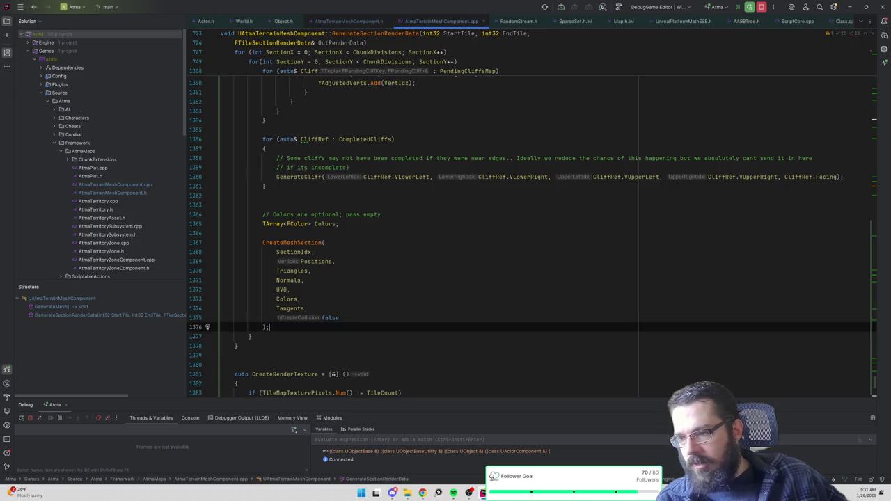
scroll(445, 278, up, 1)
shift+click(221, 289)
shift+click(186, 270)
key(BackSpace)
key(shift+Up)
key(shift+Up)
key(BackSpace)
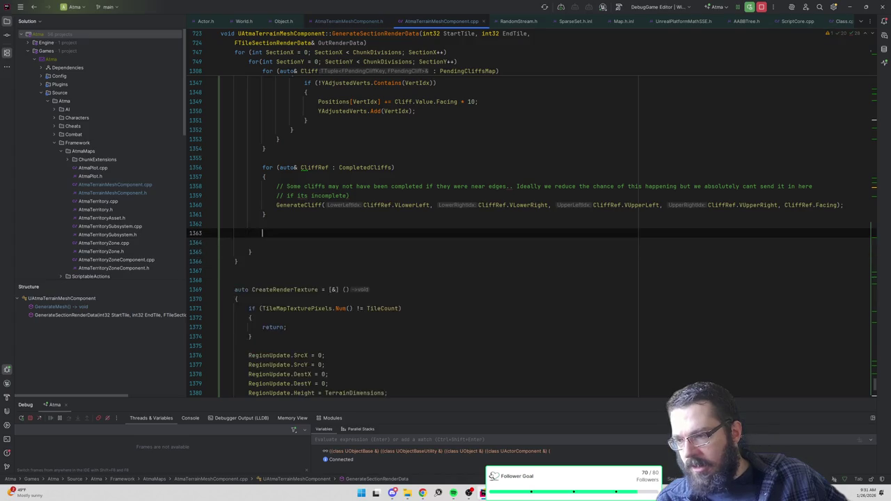
Step: Delete the CompletedCliffs GenerateCliff loop, then select the PendingCliffsMap cliff-inset loop
scroll(529, 236, up, 3)
drag(262, 317, 264, 233)
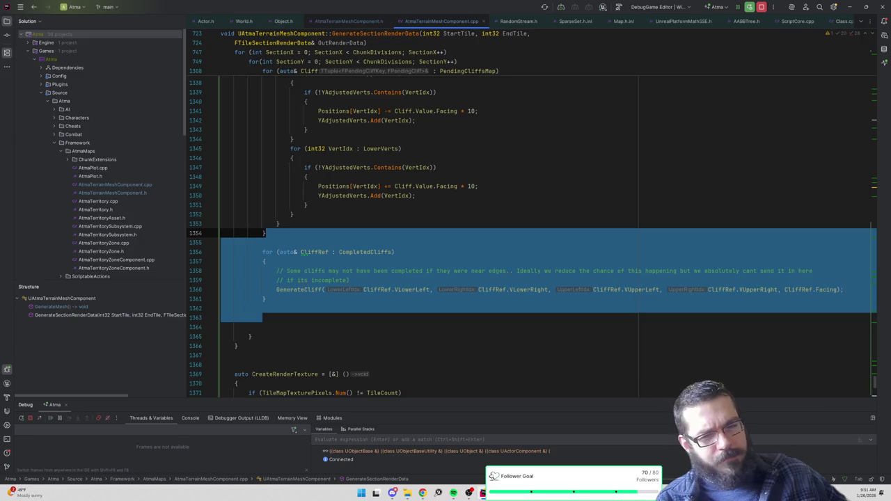
key(BackSpace)
scroll(265, 233, up, 4)
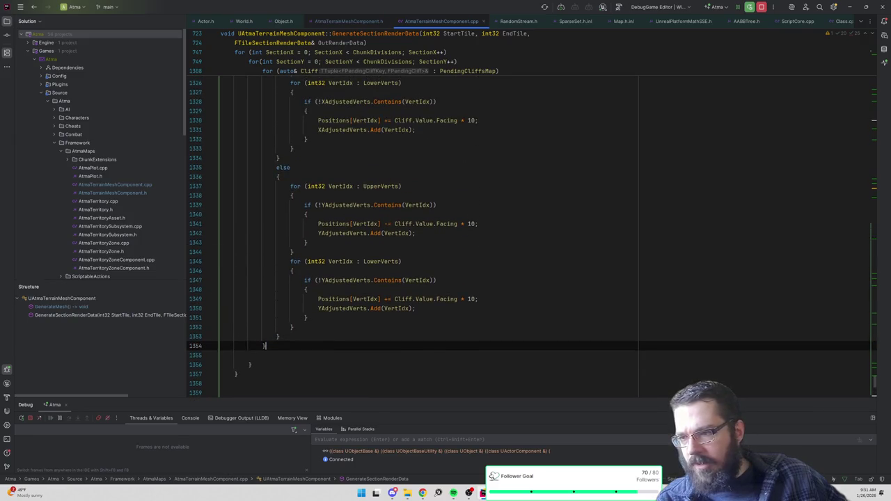
scroll(378, 232, up, 5)
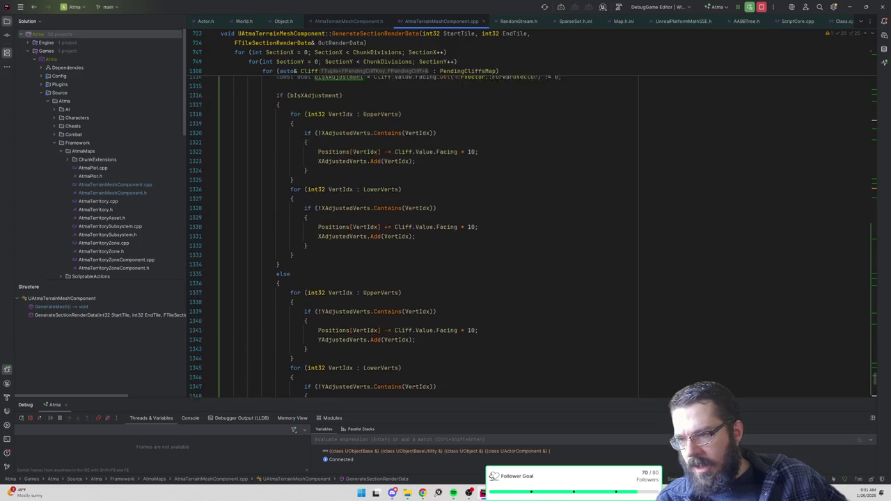
scroll(378, 232, down, 4)
mouse_move(266, 373)
mouse_down()
mouse_move(223, 239)
mouse_move(209, 233)
mouse_move(166, 164)
mouse_up()
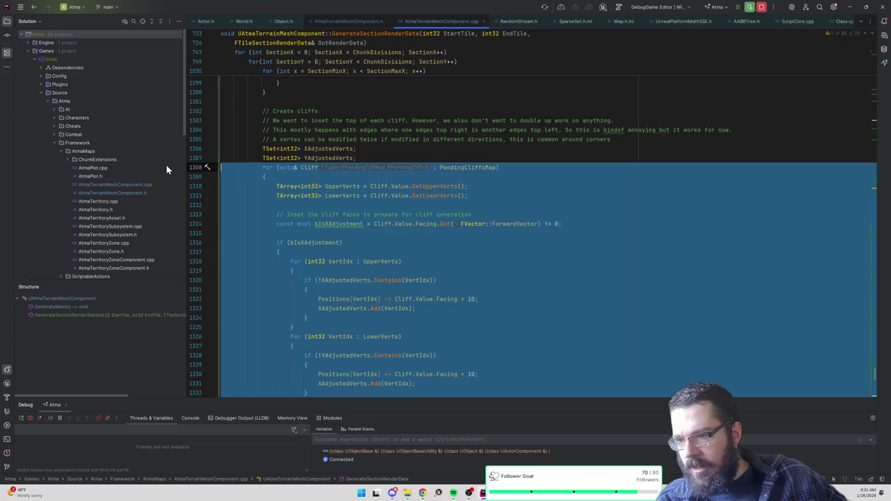
Step: Delete the PendingCliffsMap cliff-inset loop plus the Create cliffs comments and TSet lines
key(BackSpace)
drag(212, 223, 196, 167)
key(BackSpace)
Step: Select the PendingLeftCliff and PendingBottomCliff check blocks in the per-tile code
scroll(529, 236, up, 7)
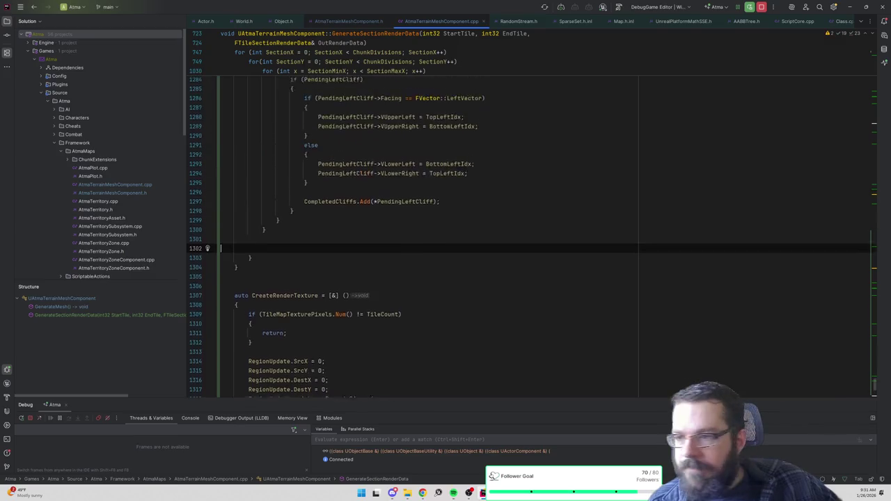
drag(222, 370, 290, 261)
scroll(292, 256, up, 4)
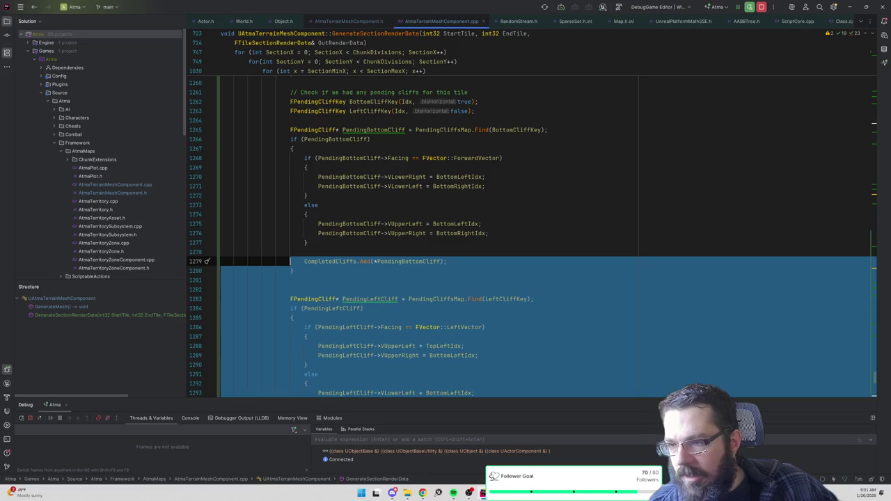
scroll(293, 261, up, 4)
key(shift+Down)
key(shift+Down)
key(shift+Down)
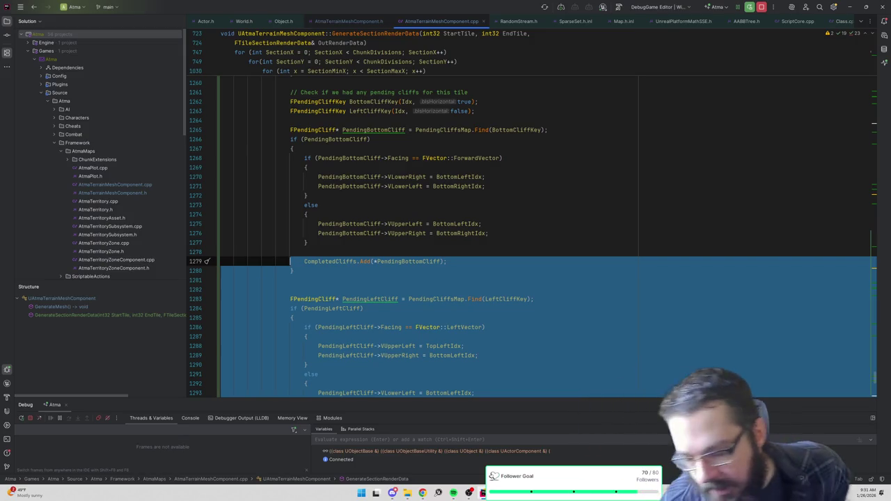
click(306, 242)
scroll(529, 236, down, 3)
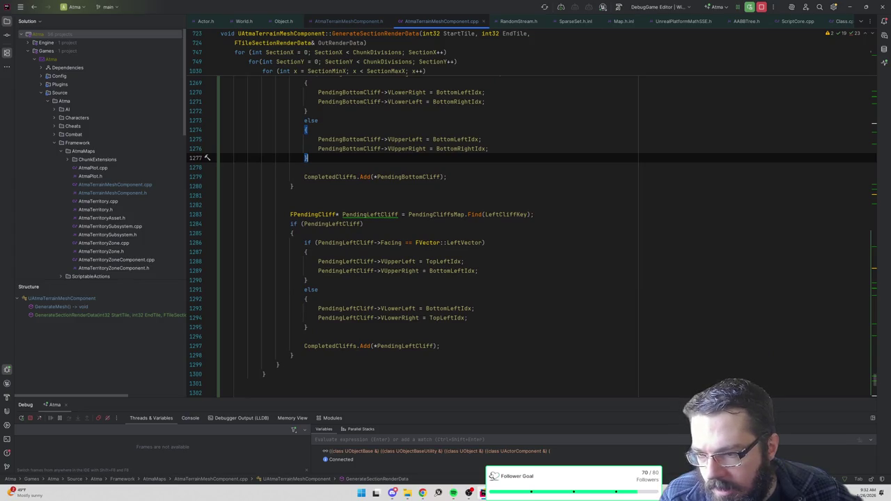
mouse_move(293, 355)
mouse_down()
mouse_move(230, 252)
mouse_move(222, 204)
mouse_up()
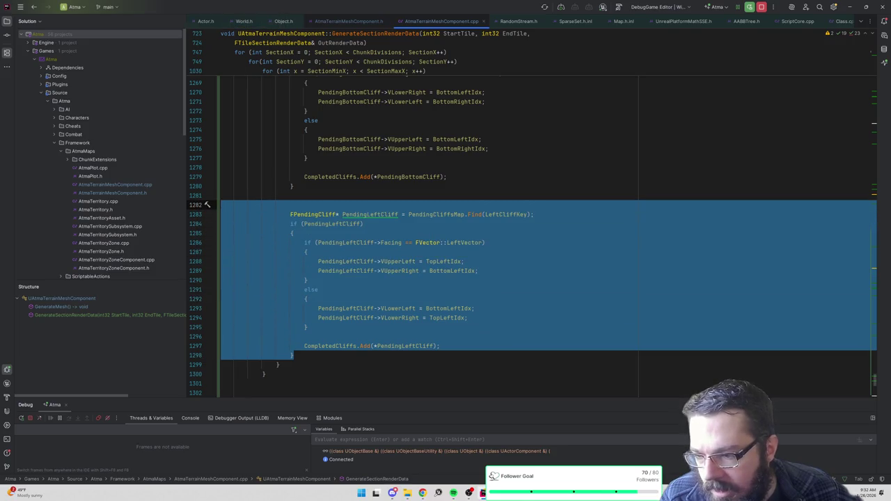
scroll(221, 205, up, 3)
mouse_move(221, 305)
mouse_down()
mouse_move(209, 341)
mouse_move(209, 174)
mouse_move(202, 188)
mouse_move(188, 182)
mouse_up()
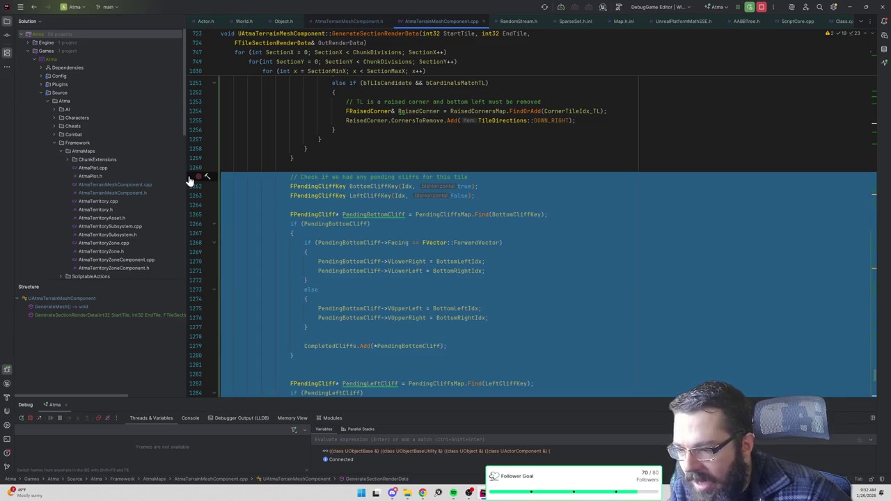
click(271, 226)
scroll(271, 226, up, 5)
scroll(272, 226, down, 6)
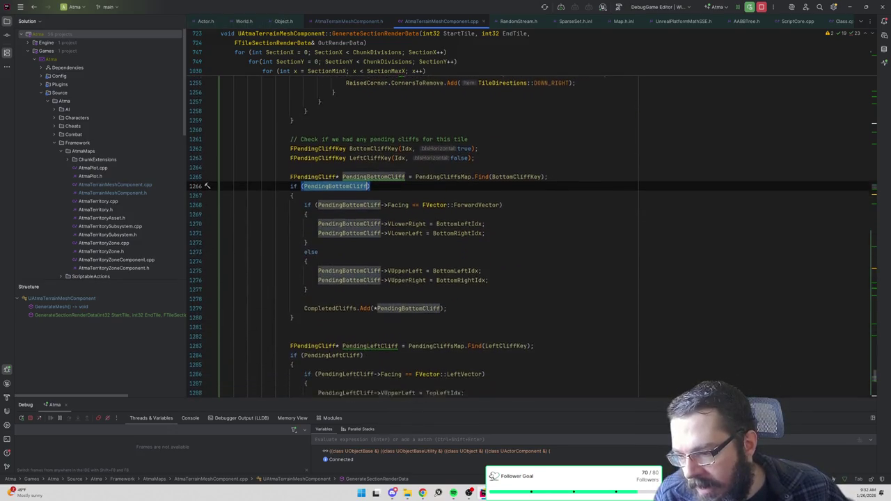
scroll(528, 236, down, 5)
click(331, 224)
mouse_move(342, 225)
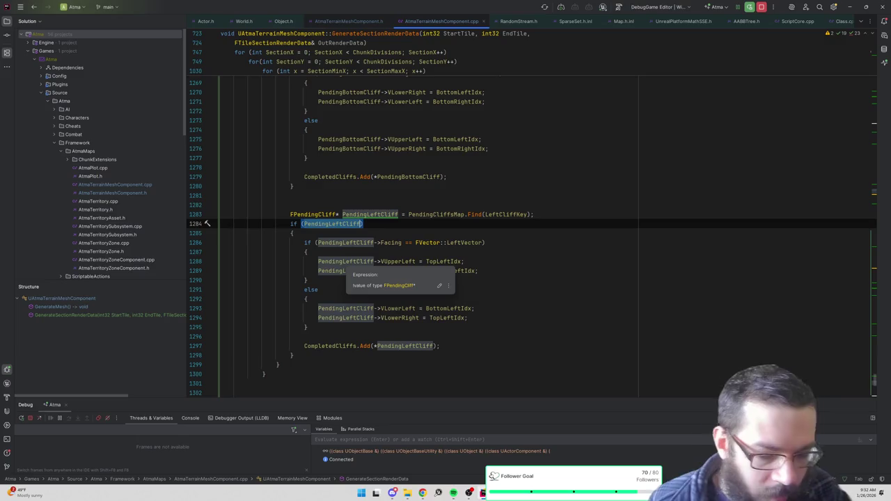
scroll(532, 236, up, 8)
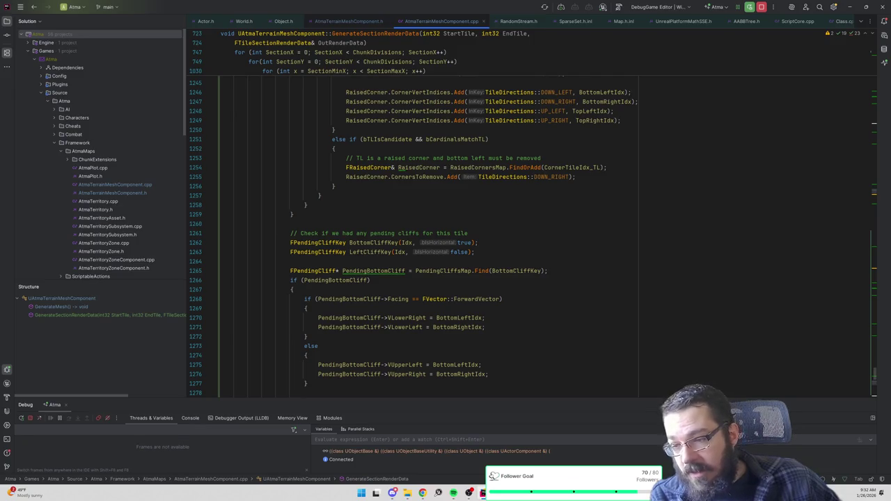
scroll(532, 236, up, 7)
scroll(532, 237, up, 3)
scroll(531, 237, down, 4)
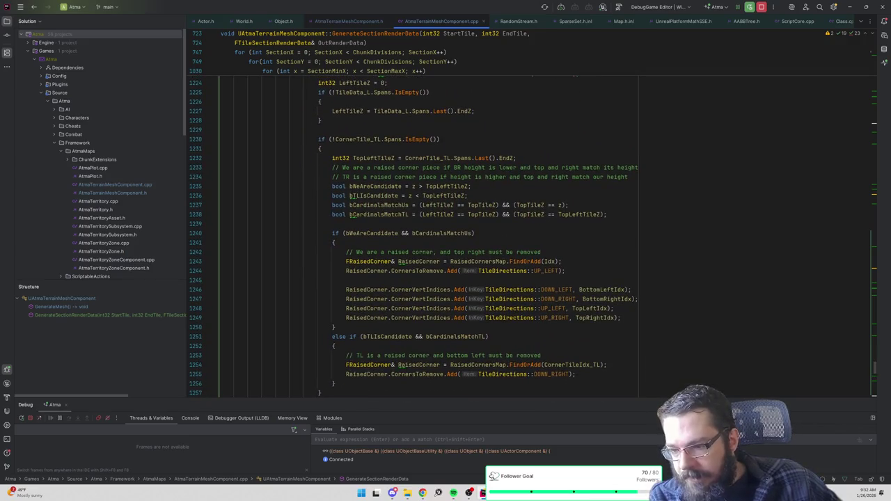
click(508, 299)
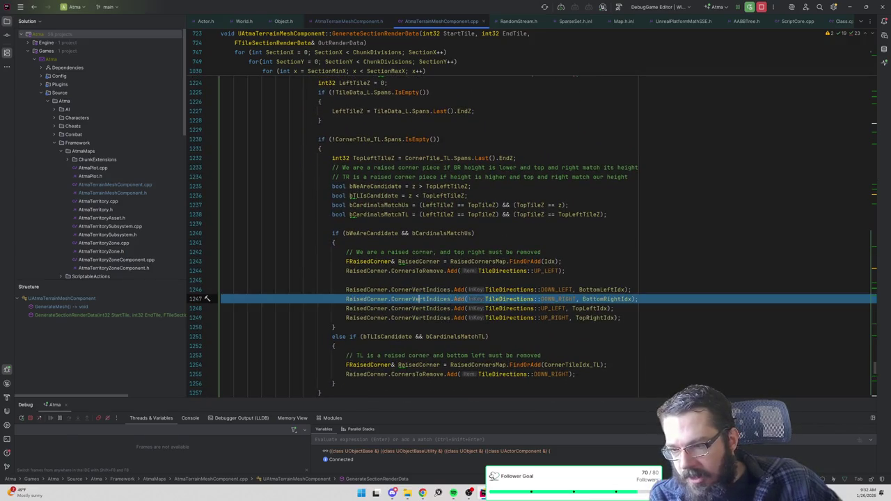
scroll(532, 236, up, 7)
scroll(406, 238, up, 13)
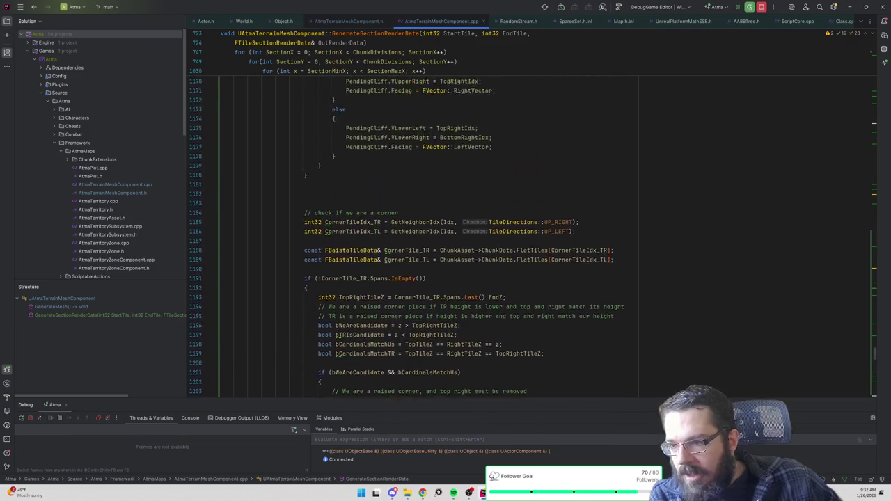
scroll(407, 238, up, 5)
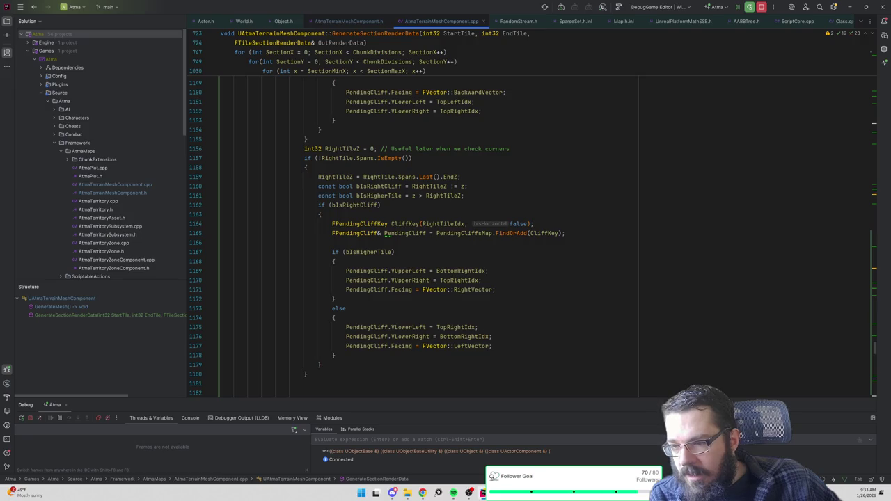
scroll(407, 238, up, 14)
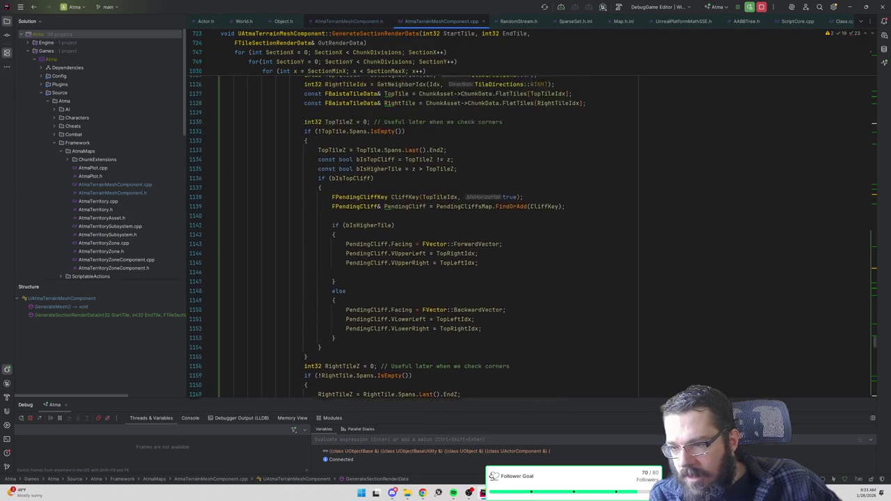
scroll(385, 237, up, 5)
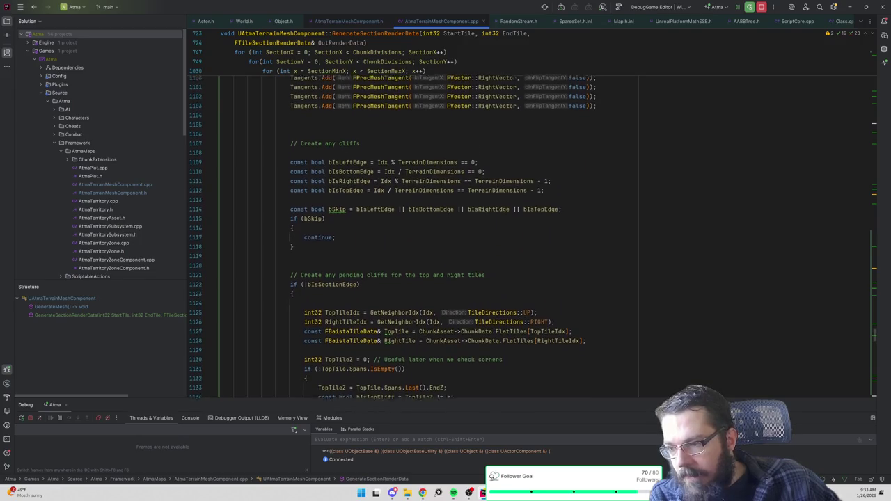
Step: Delete the leftover Tangents lines and the if(!bIsSectionEdge) triangle-building block
mouse_move(229, 326)
mouse_down()
mouse_move(235, 223)
mouse_move(192, 294)
mouse_move(311, 270)
mouse_move(221, 176)
mouse_up()
key(BackSpace)
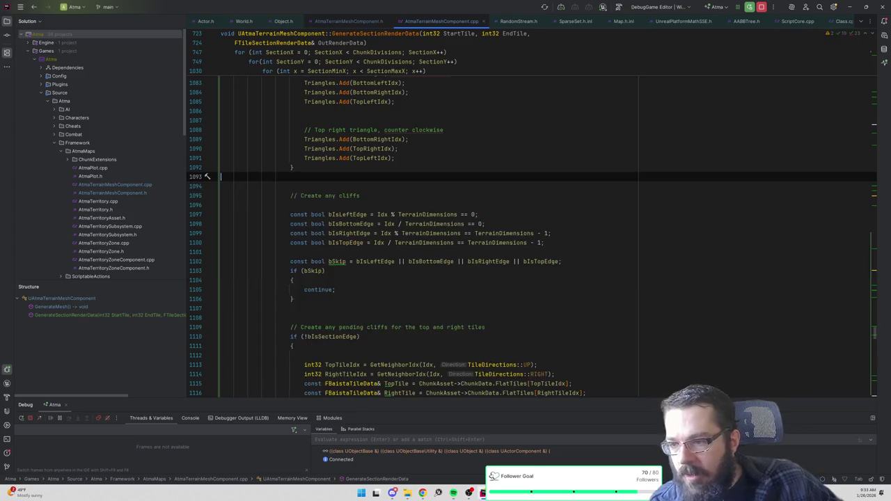
scroll(445, 236, up, 4)
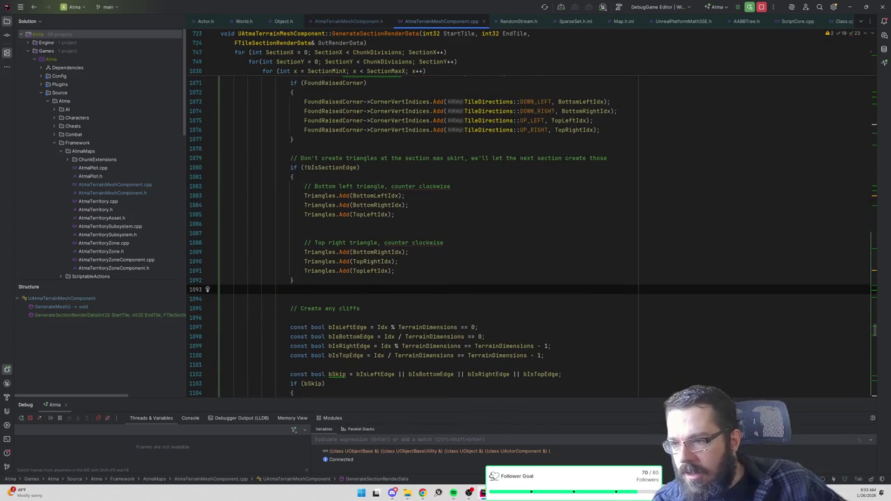
key(ctrl+w)
key(ctrl+w)
key(ctrl+w)
scroll(341, 185, up, 5)
key(BackSpace)
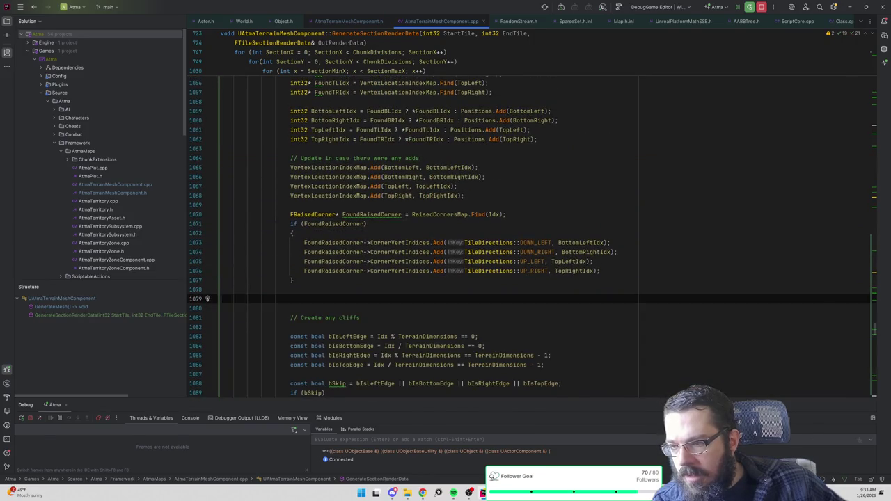
Step: Delete the FRaisedCorner corner-index block that precedes the vertex-map updates
key(Up)
key(shift+Up)
key(shift+Up)
key(shift+Up)
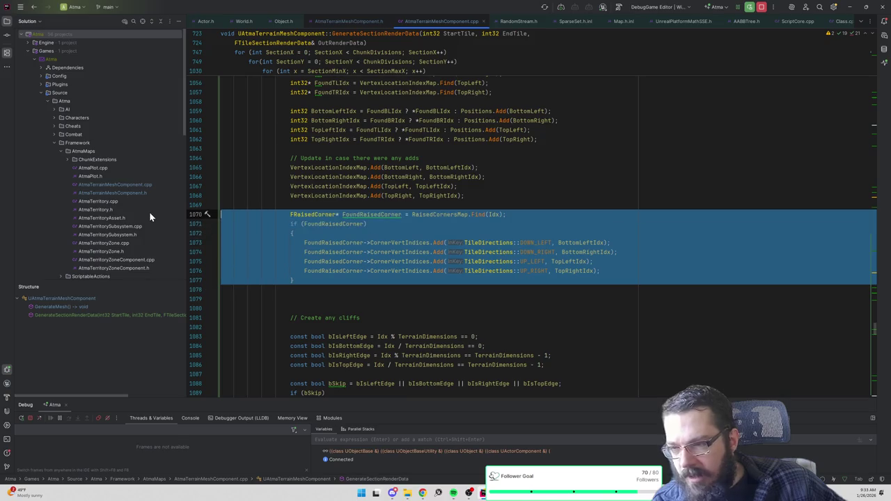
scroll(310, 230, up, 3)
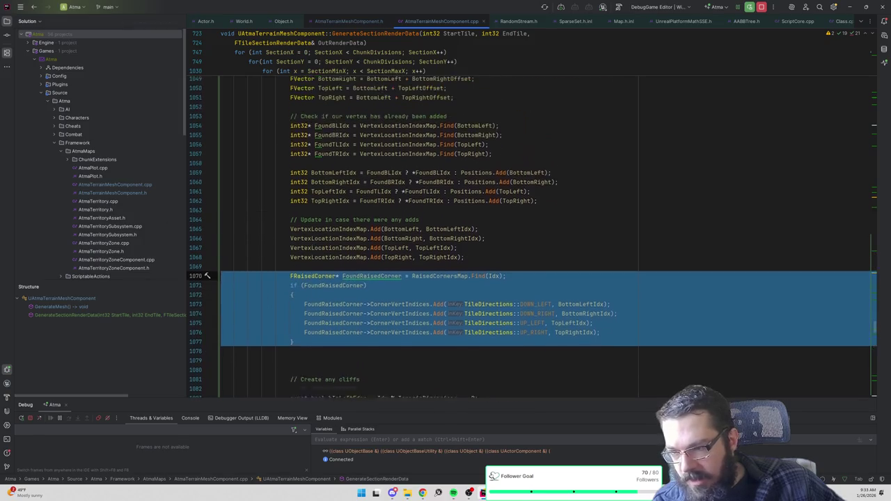
key(BackSpace)
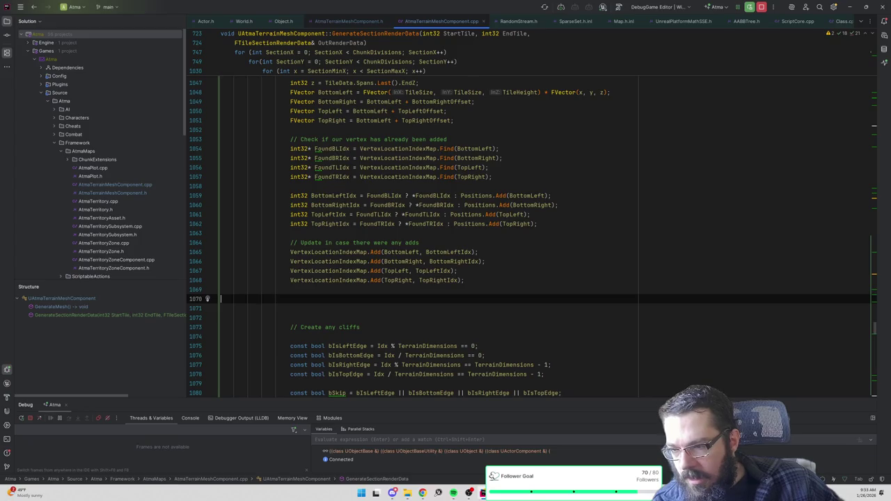
key(shift+Up)
key(shift+Up)
key(shift+Up)
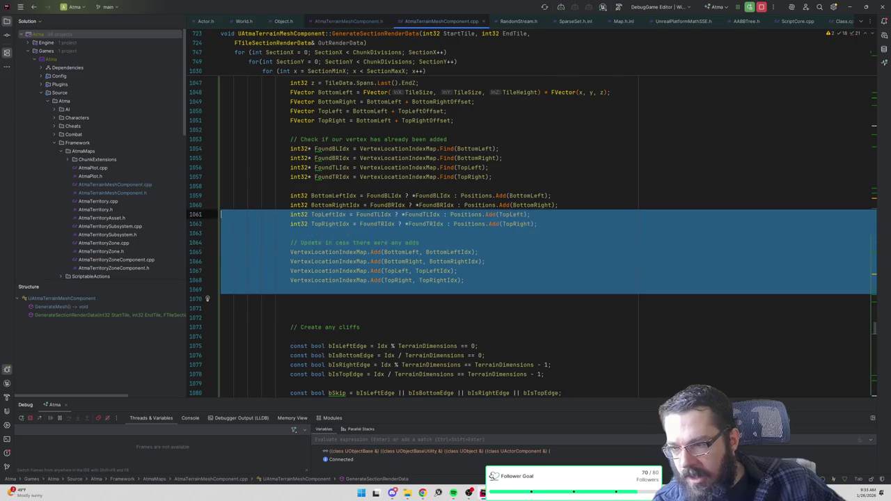
Step: Delete the VertexLocationIndexMap.Add update block
key(shift+Down)
key(shift+Down)
scroll(487, 237, up, 2)
key(shift+Up)
key(shift+Up)
key(shift+Up)
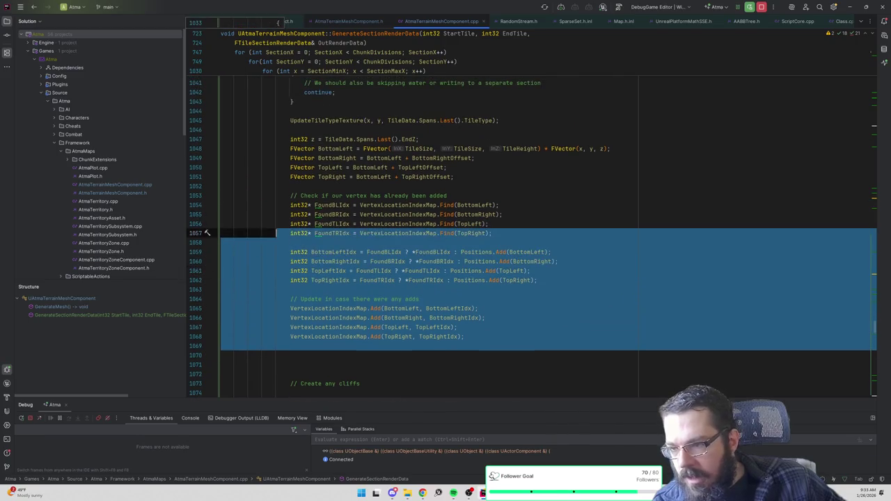
key(shift+Down)
key(shift+Down)
key(shift+Down)
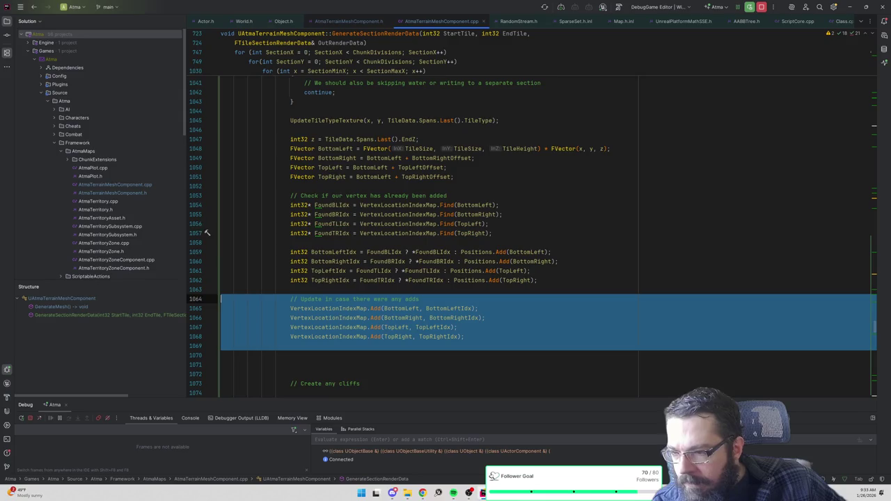
key(BackSpace)
Step: Check where FoundBLIdx and TopLeft are used and move the vertex lookup lines below the corner vectors
key(BackSpace)
scroll(418, 237, up, 1)
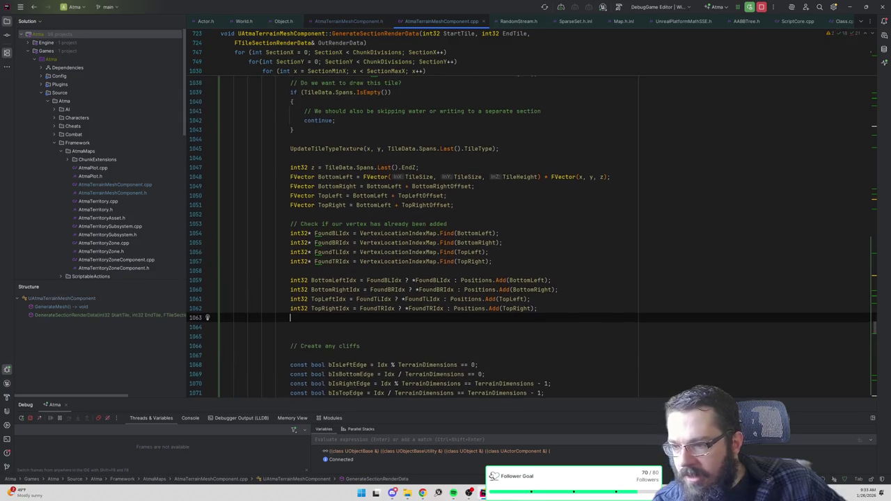
click(337, 234)
drag(216, 271, 216, 216)
key(BackSpace)
scroll(216, 217, up, 2)
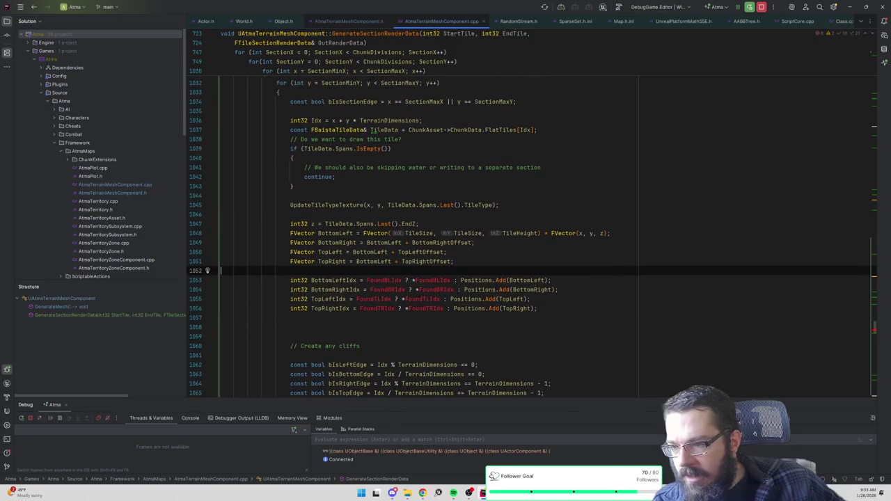
click(330, 252)
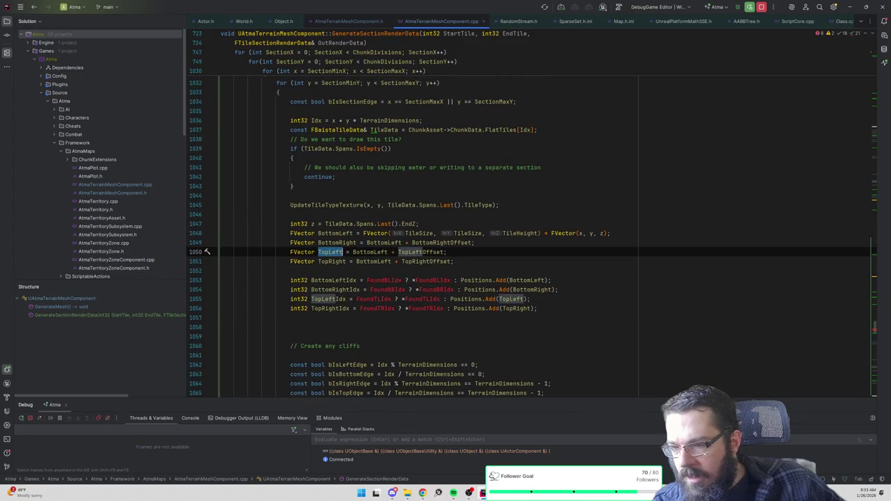
key(ctrl+w)
key(ctrl+w)
key(ctrl+w)
key(ctrl+w)
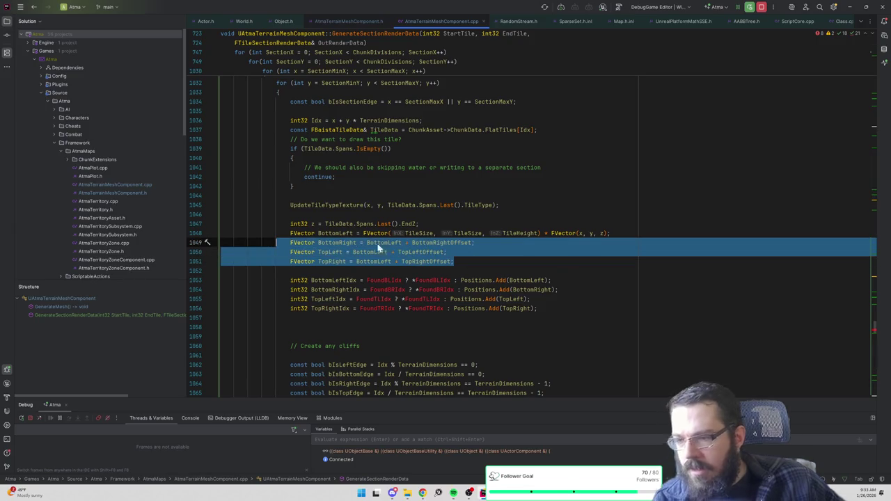
key(Escape)
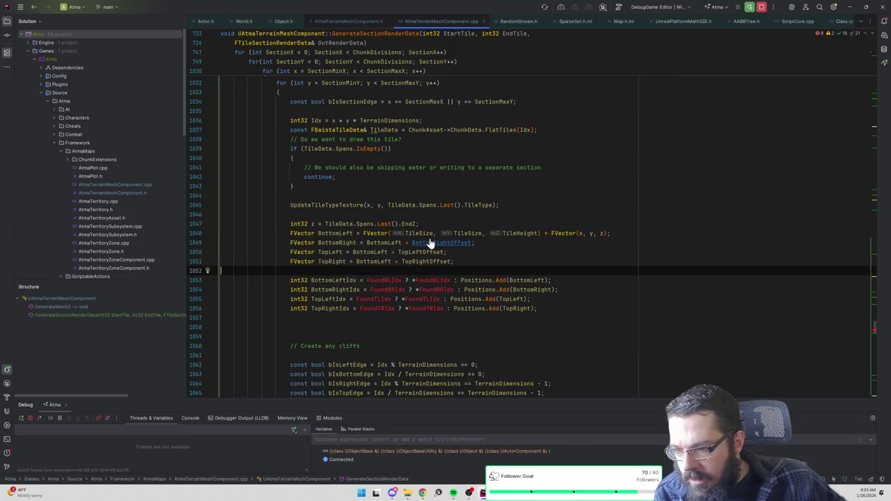
text(// Check if our vertex has already been added int32* FoundBLIdx = VertexLocationIndexMap.Find(BottomLeft); int32* FoundBRIdx = VertexLocationIndexMap.Find(BottomRight); int32* FoundTLIdx = VertexLocationIndexMap.Find(TopLeft); int32* FoundTRIdx = VertexLocationIndexMap.Find(TopRight);)
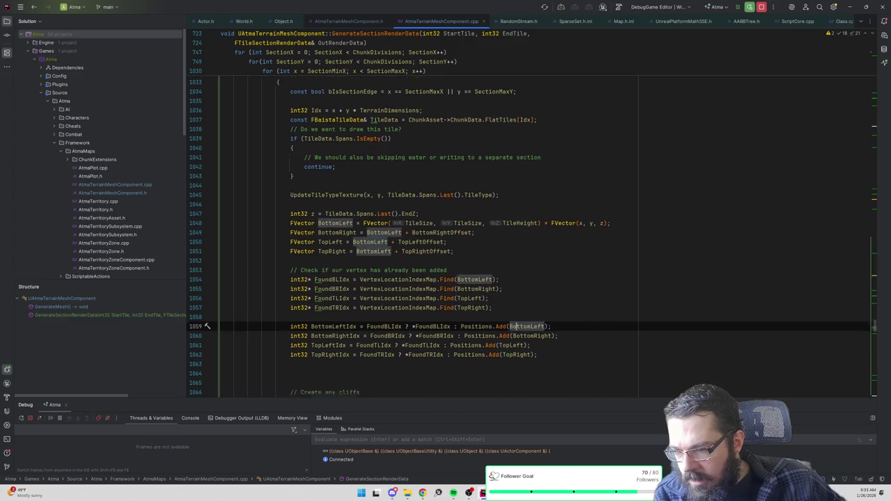
Step: Check BottomRightIdx usage, then delete the vertex lookup Find and Positions.Add index lines
scroll(356, 289, down, 2)
click(355, 288)
mouse_move(537, 308)
mouse_down()
mouse_move(209, 263)
mouse_move(171, 220)
mouse_up()
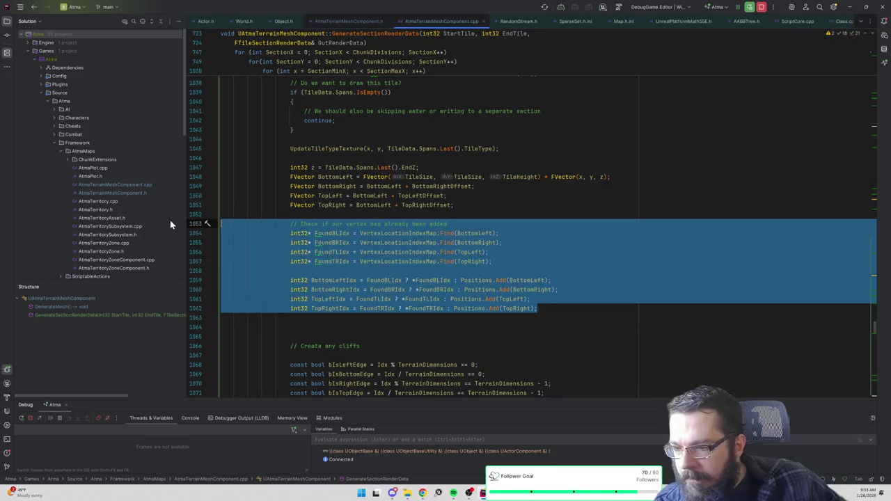
key(BackSpace)
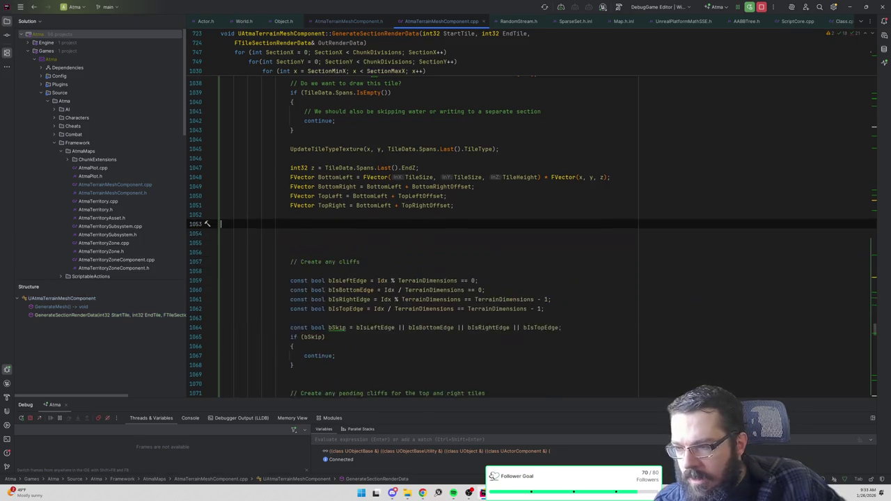
scroll(424, 220, up, 2)
mouse_move(220, 261)
mouse_down()
mouse_move(212, 258)
mouse_move(218, 225)
mouse_move(209, 233)
mouse_up()
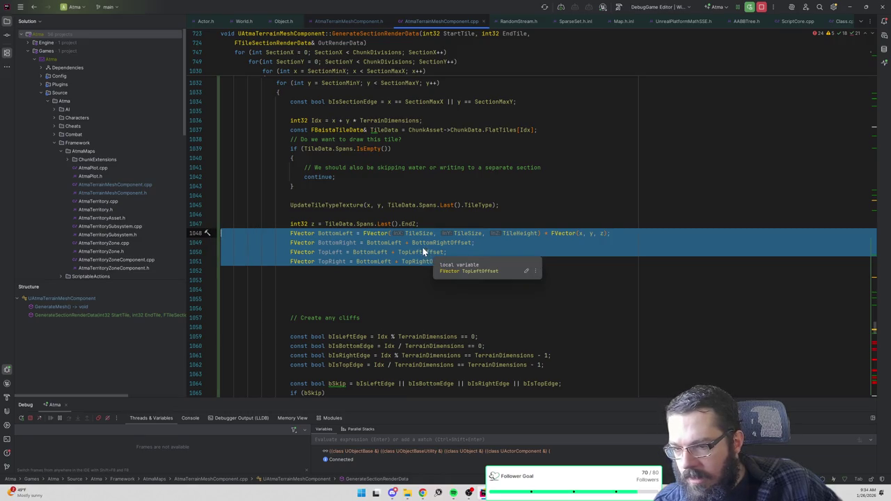
Step: Delete the BottomLeft–TopRight FVector lines and extra blank lines, re-indenting the remaining line
key(Delete)
key(shift+Down)
key(shift+Down)
key(shift+Down)
key(Delete)
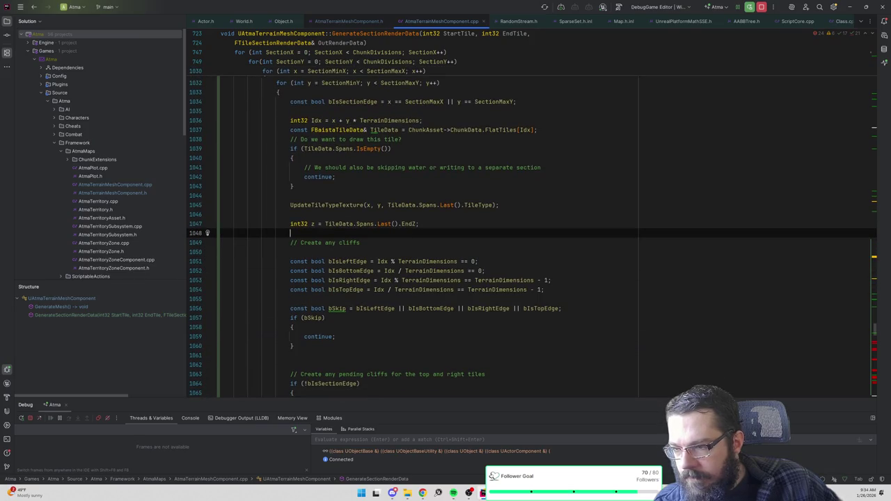
key(Tab)
scroll(446, 237, up, 1)
scroll(532, 284, up, 1)
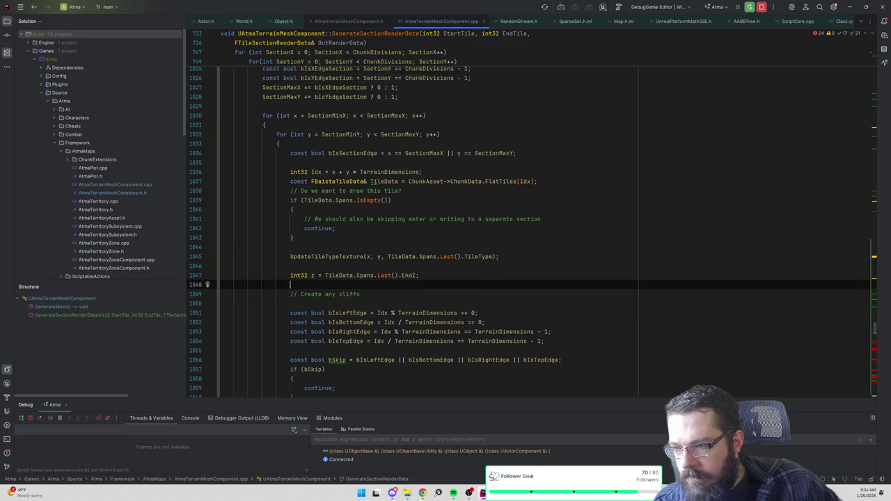
scroll(532, 237, up, 1)
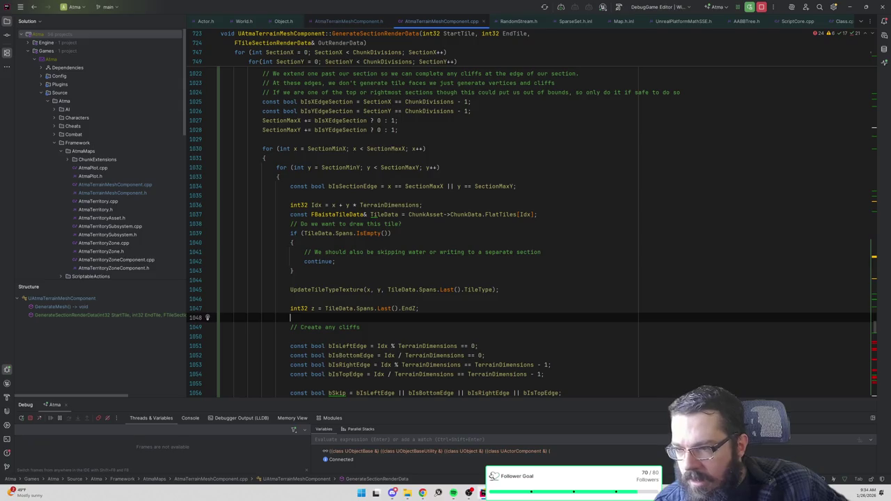
double_click(367, 186)
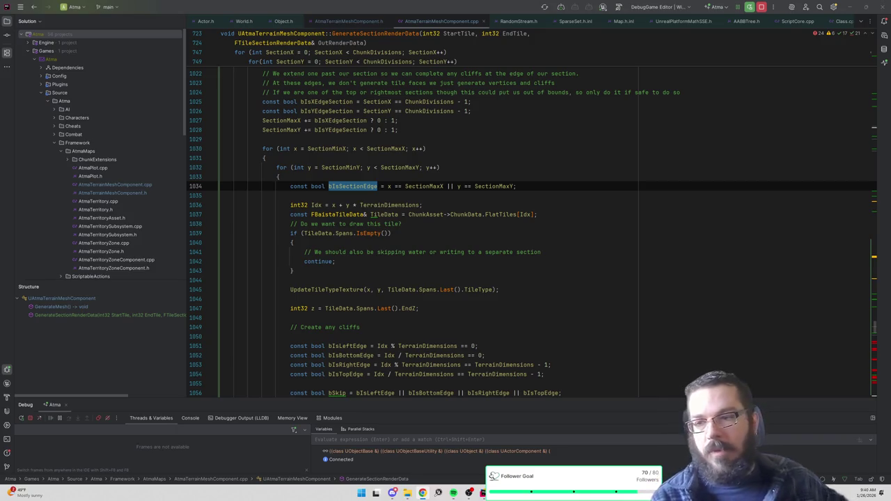
mouse_move(499, 493)
mouse_move(461, 456)
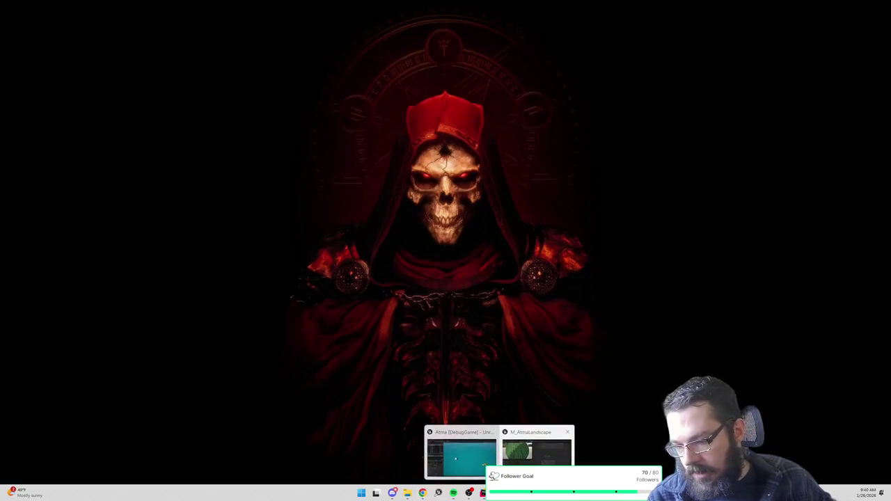
Step: Open M_AtmaLandscape, search the content for 'texturearr' and open TextureArray_Landscape_BaseColor
click(461, 456)
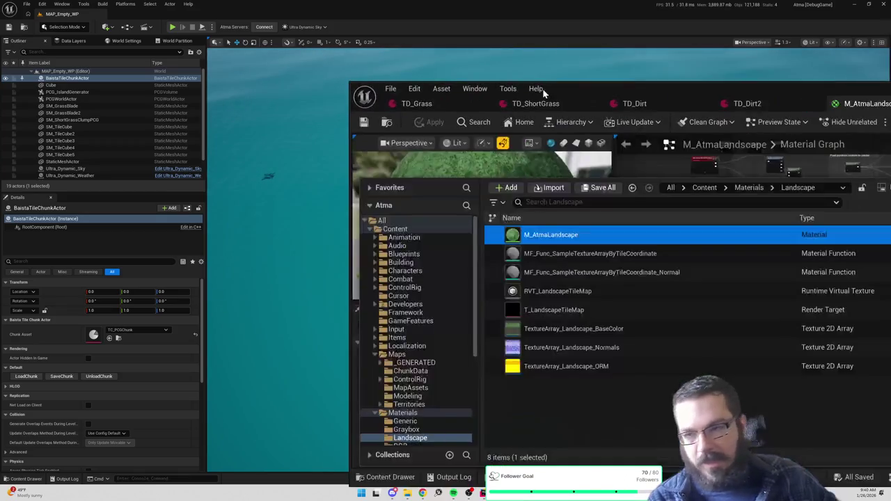
double_click(604, 84)
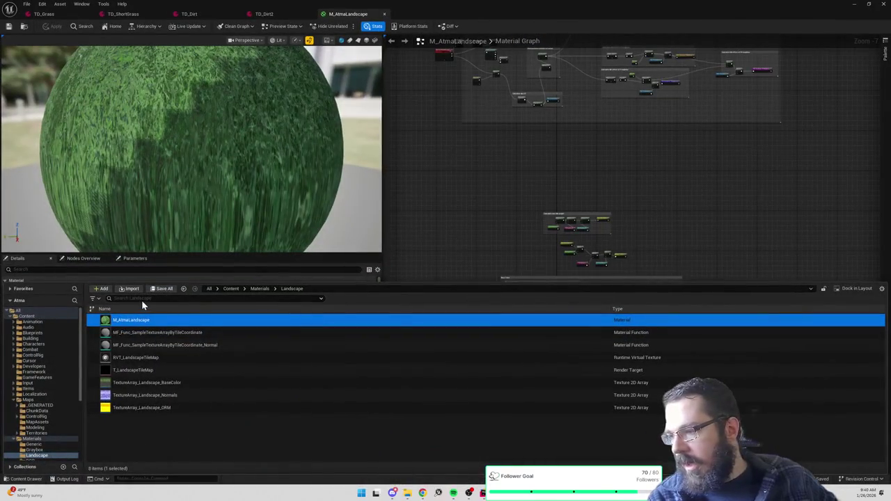
click(230, 288)
click(230, 298)
text(texturearr)
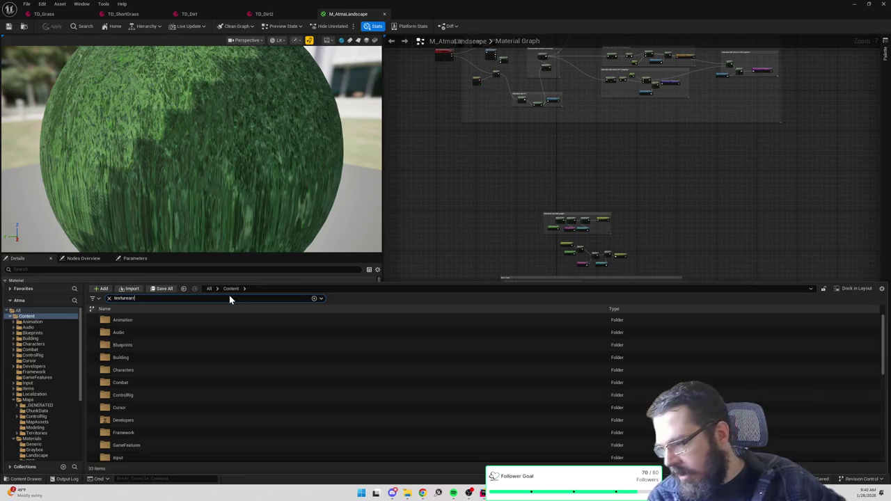
double_click(172, 346)
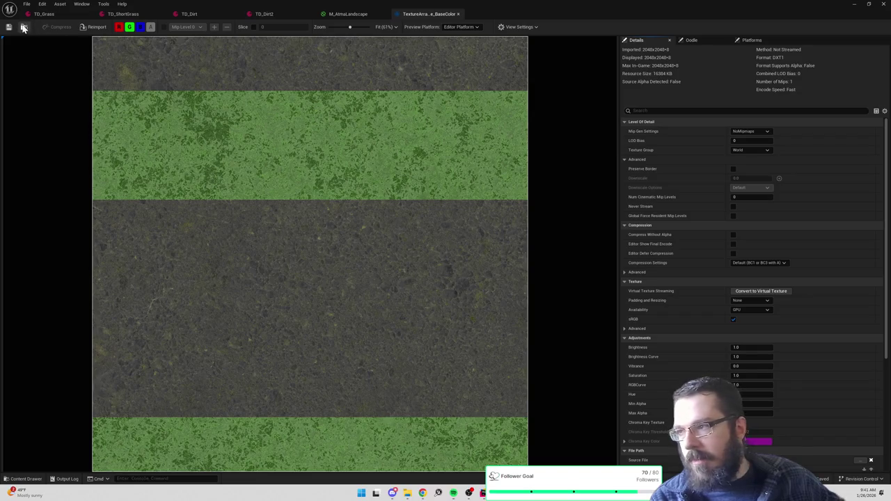
Step: Dock the Content Drawer into the layout and select TextureArray_Landscape_Normals
key(ctrl+space)
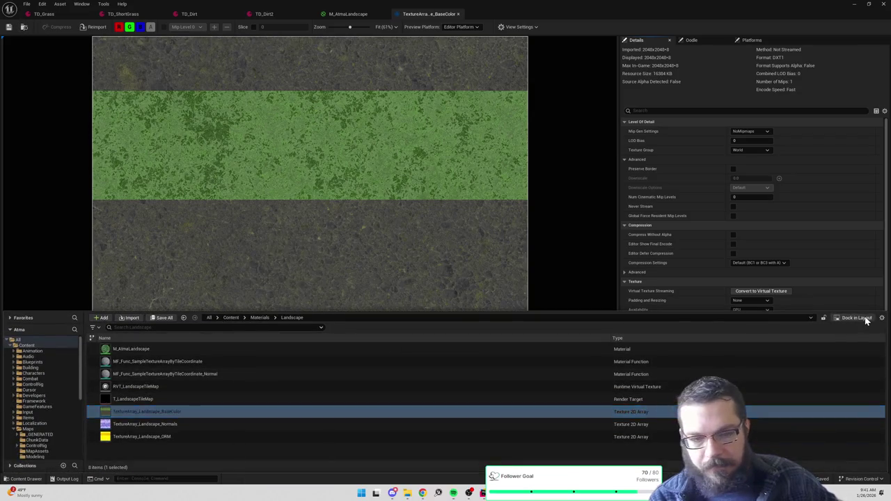
click(862, 317)
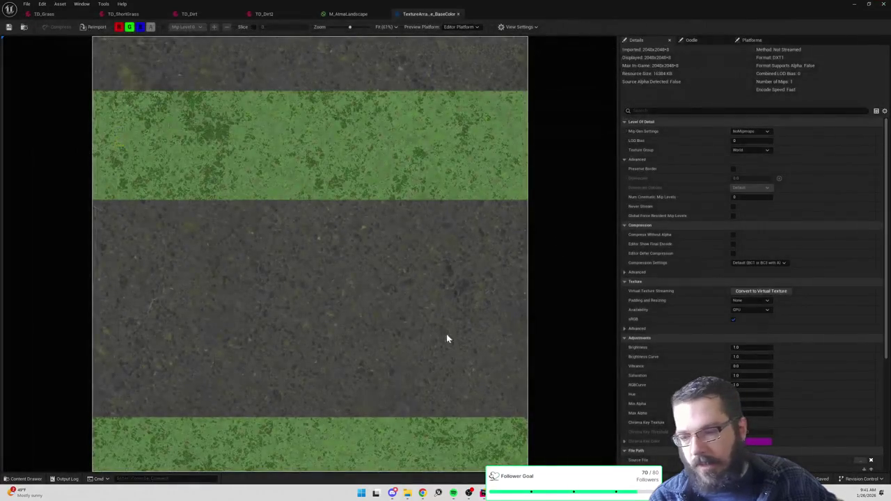
key(ctrl+space)
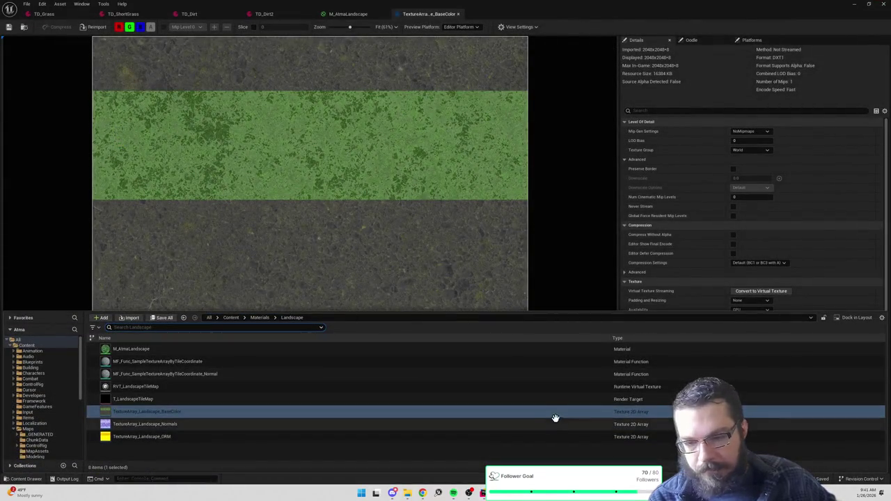
mouse_move(557, 413)
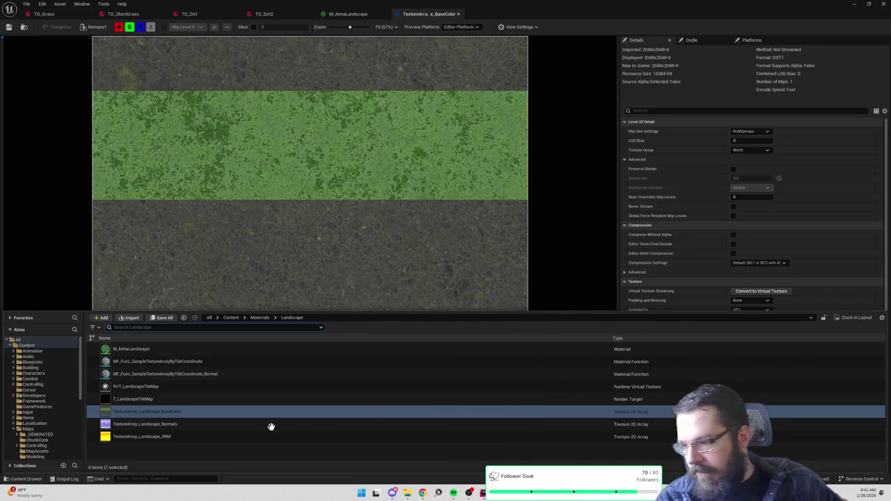
click(226, 423)
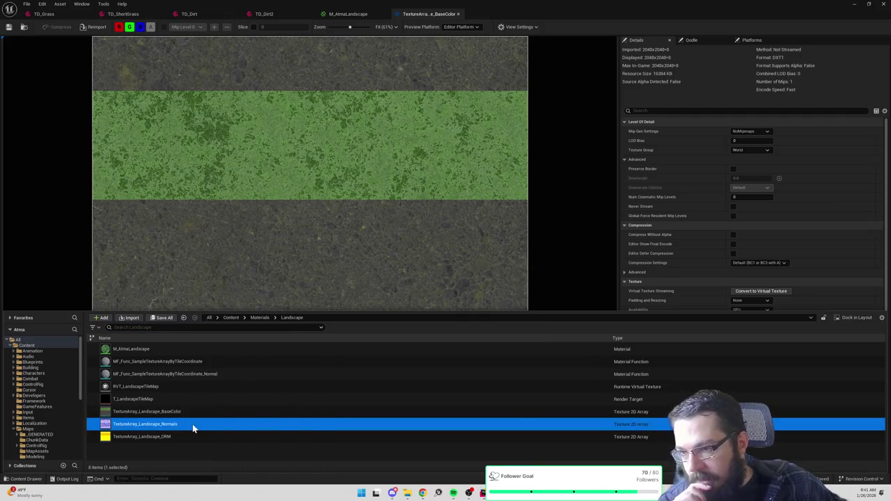
Step: Open TextureArray_Landscape_Normals and switch its compression to Default
double_click(192, 423)
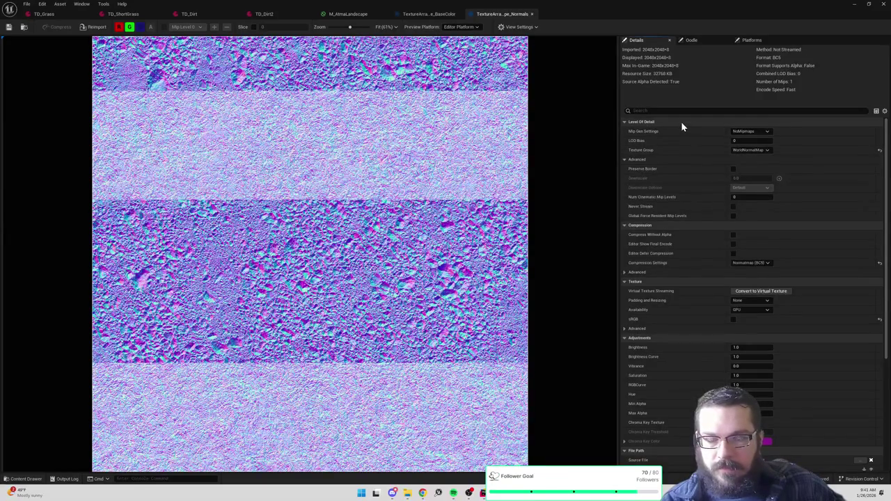
click(753, 264)
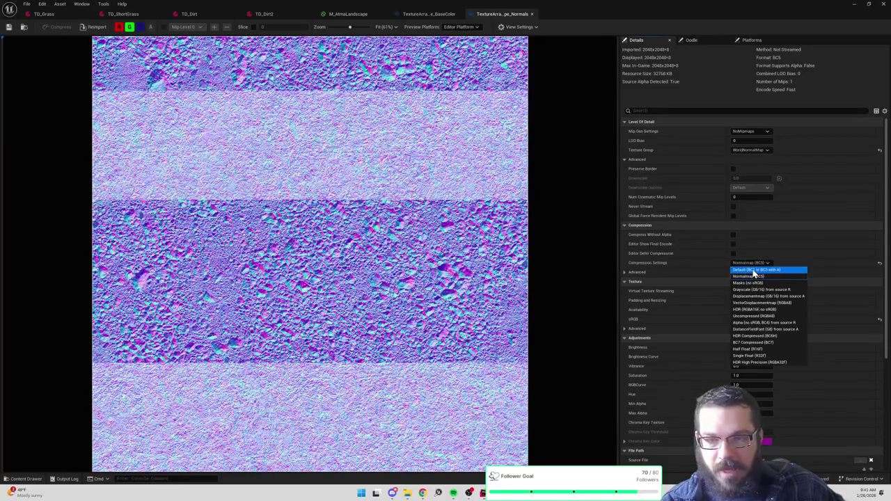
click(752, 269)
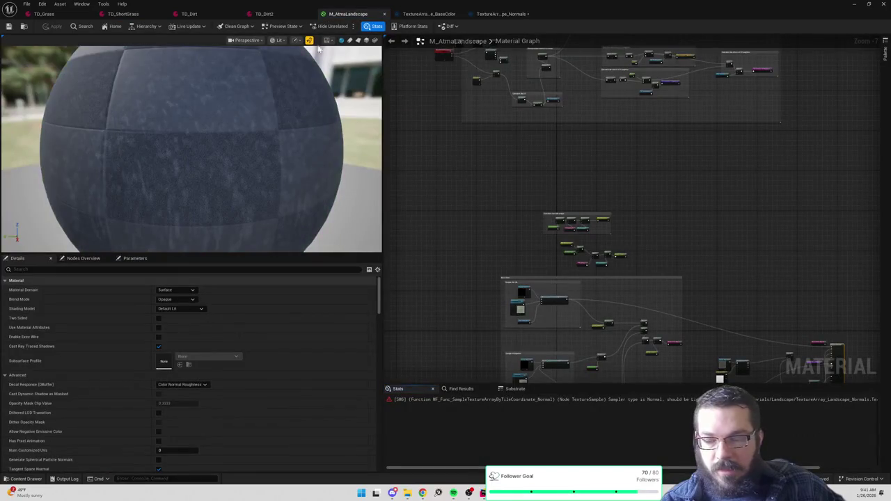
key(ctrl+space)
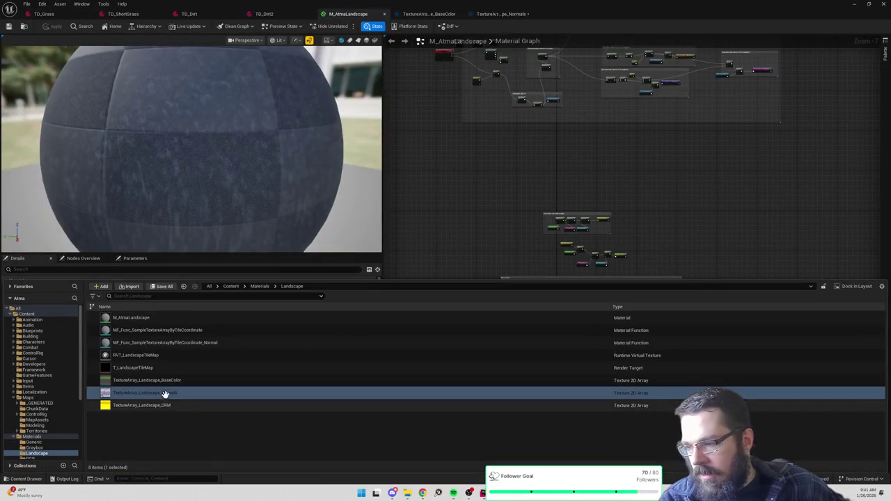
right_click(164, 393)
double_click(167, 392)
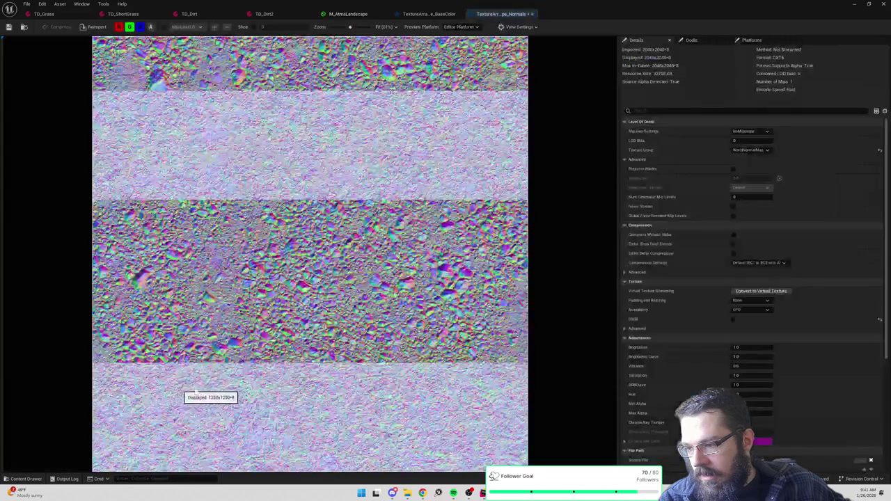
Step: Set the normals array back to Normalmap (BC5), save it, and open TextureArray_Landscape_BaseColor
key(ctrl+space)
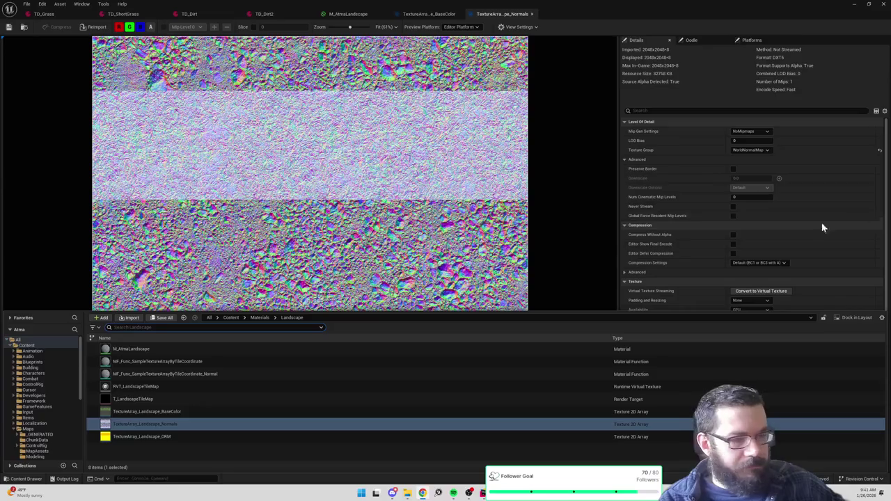
click(751, 262)
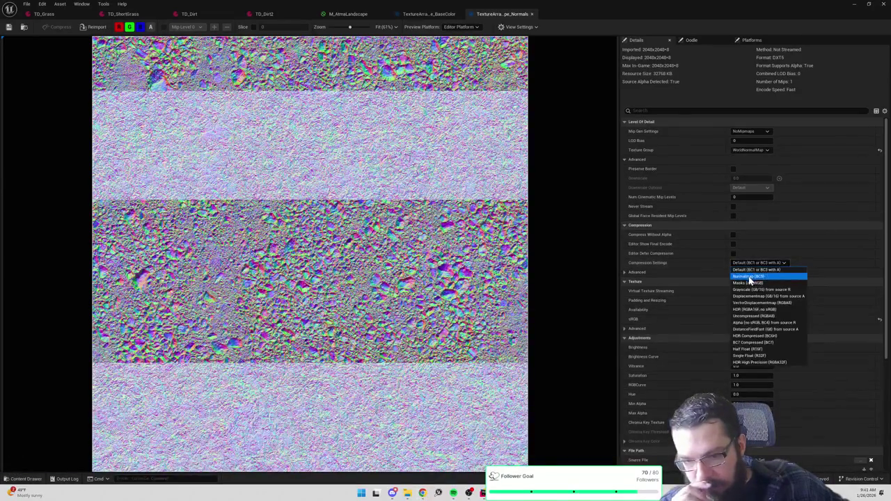
click(749, 277)
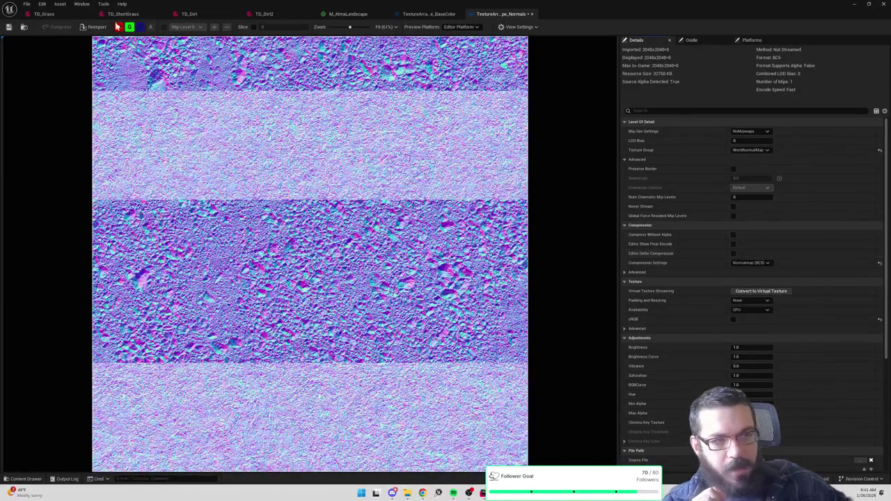
click(9, 28)
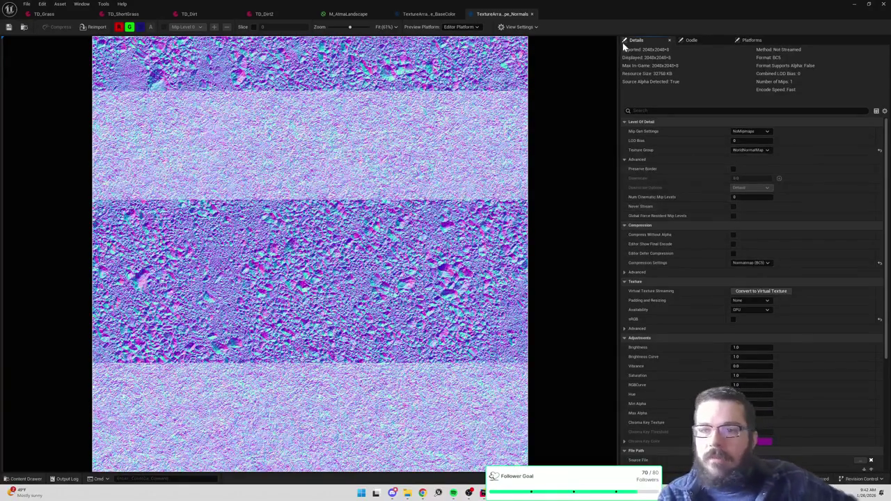
click(24, 28)
double_click(178, 411)
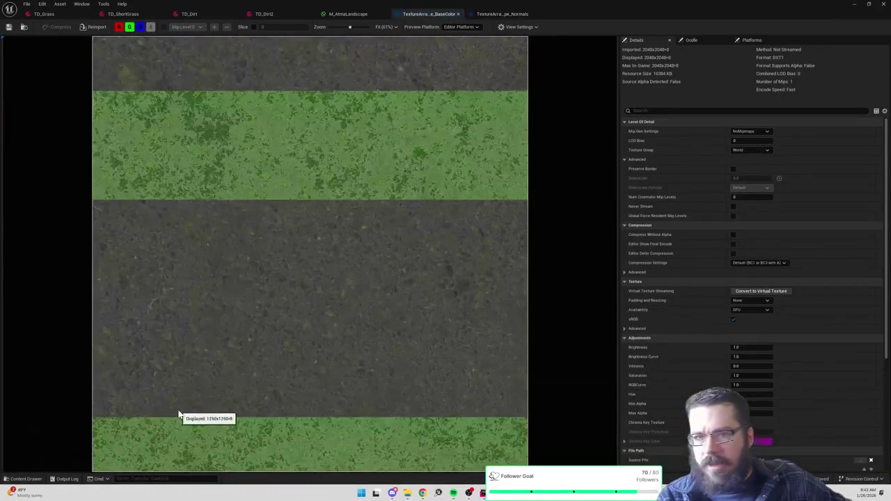
Step: Open TextureArray_Landscape_ORM and compare it against the normals array tab
click(24, 28)
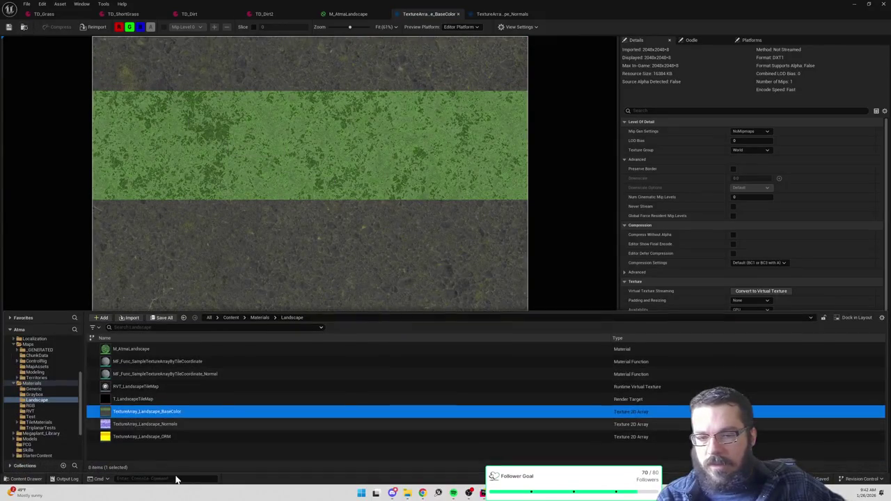
double_click(141, 438)
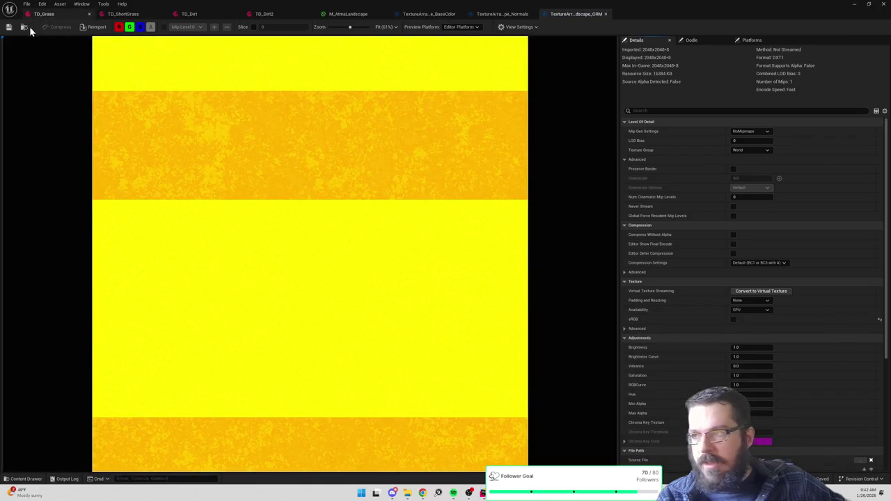
click(498, 14)
click(566, 17)
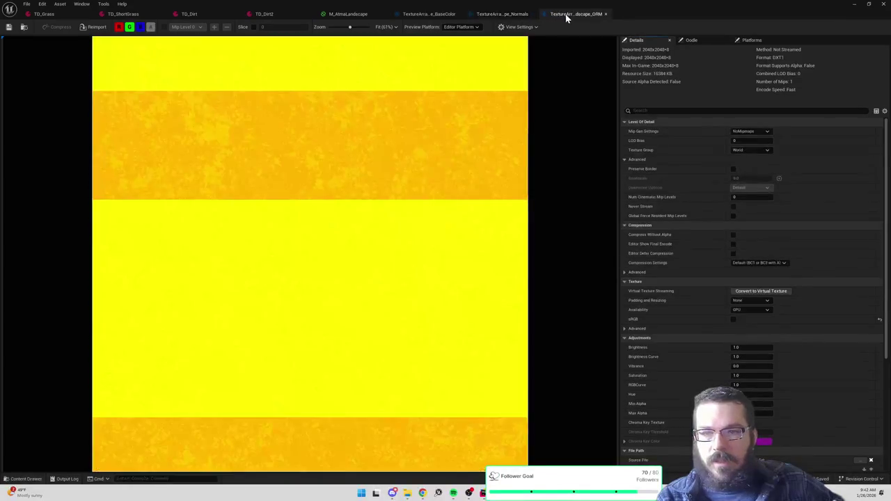
click(506, 15)
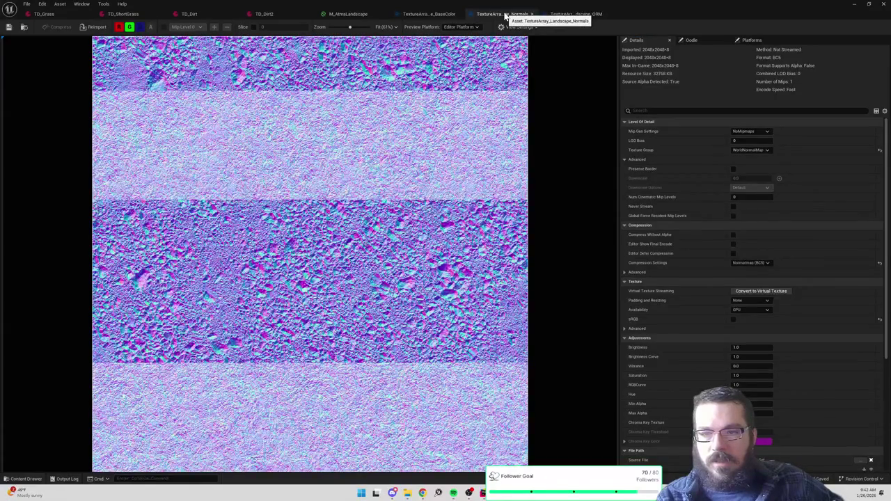
Step: Set the normals array's texture group to World and save it
click(754, 150)
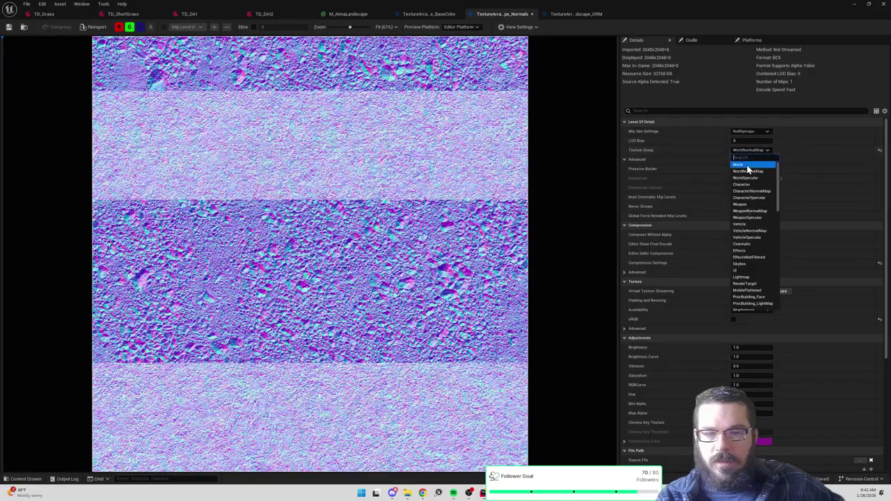
click(747, 165)
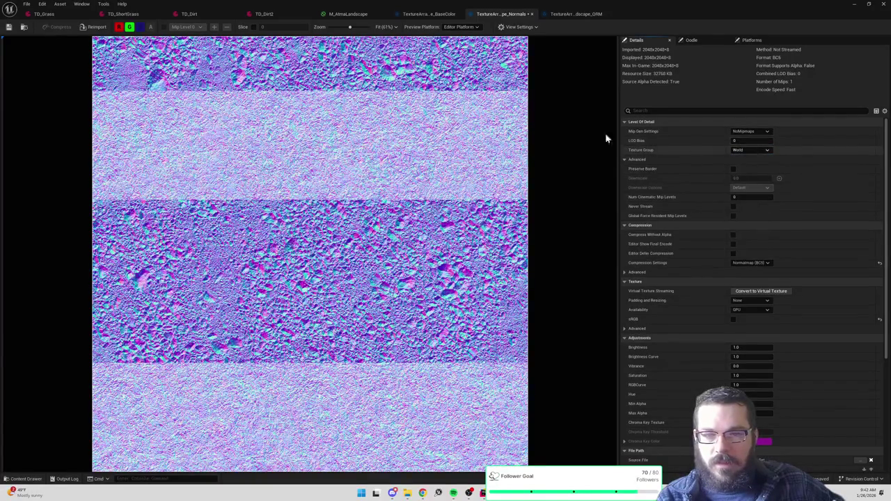
click(9, 27)
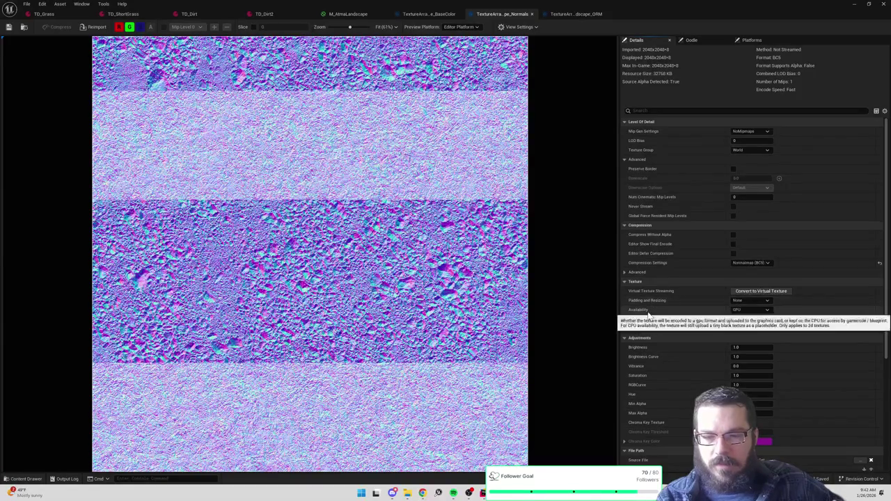
Step: Compare the ORM and BaseColor arrays, then keep the normals' Padding and Resizing at None
click(565, 14)
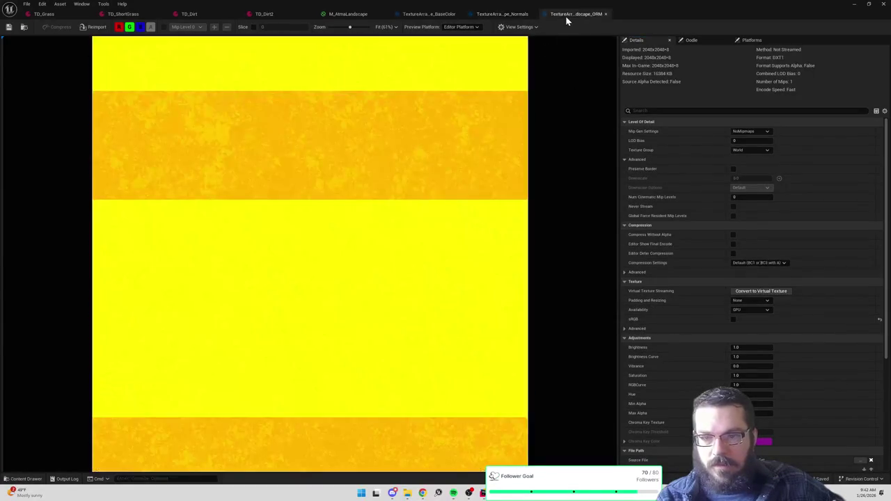
click(417, 14)
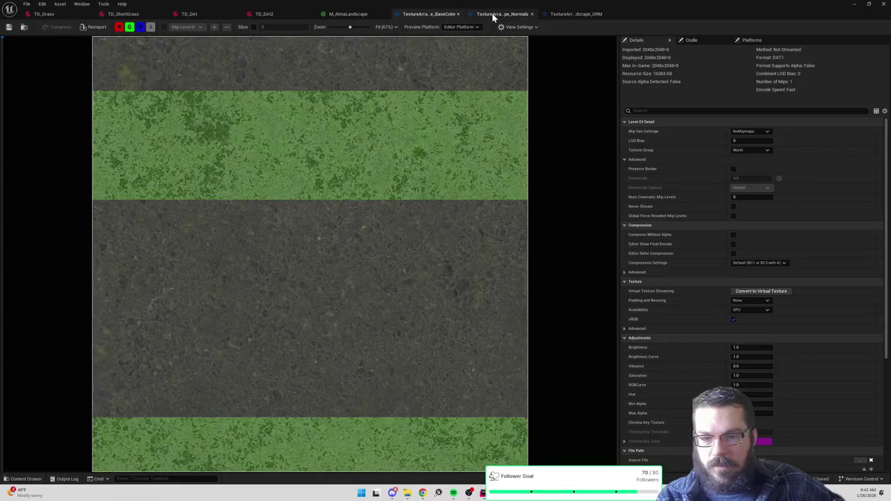
click(493, 14)
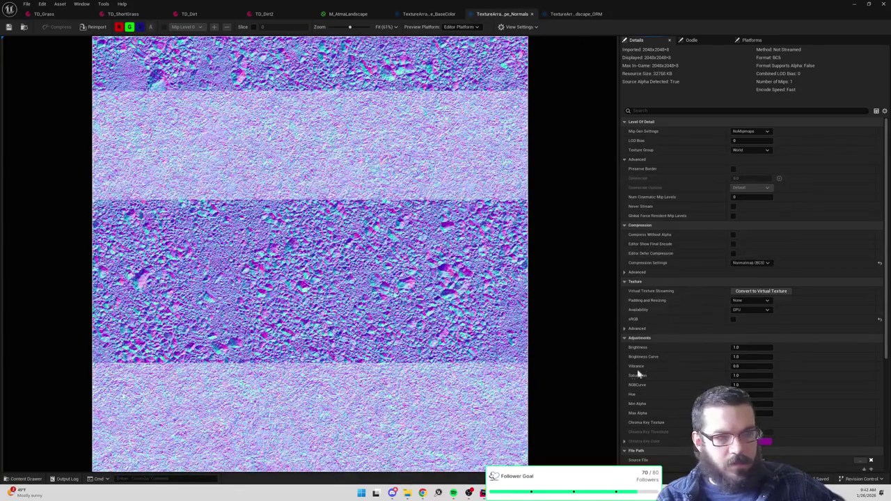
click(757, 300)
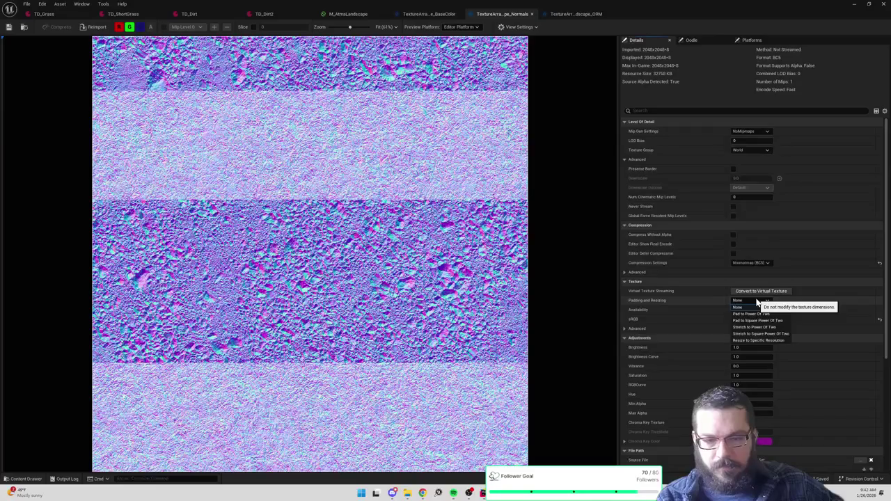
click(756, 299)
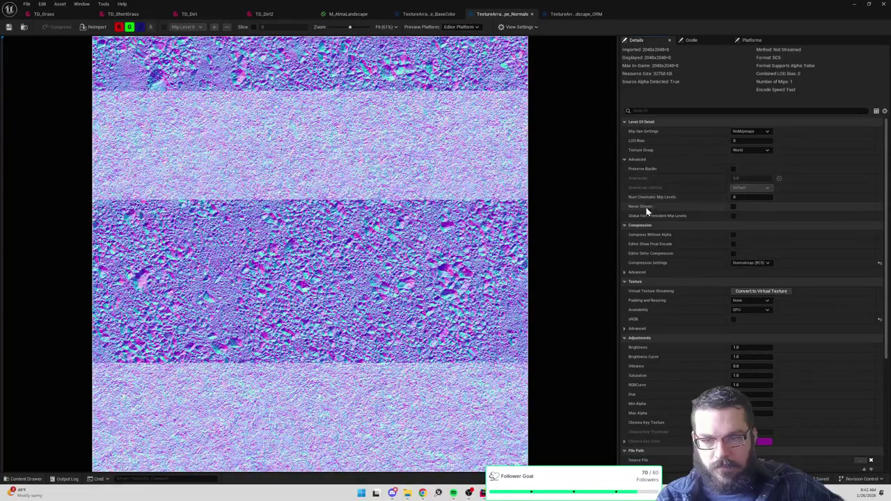
Step: Open the normals' T_VolcanicBedrock_NormalHeight source texture, then return to the ORM array
scroll(668, 307, down, 3)
scroll(666, 306, down, 4)
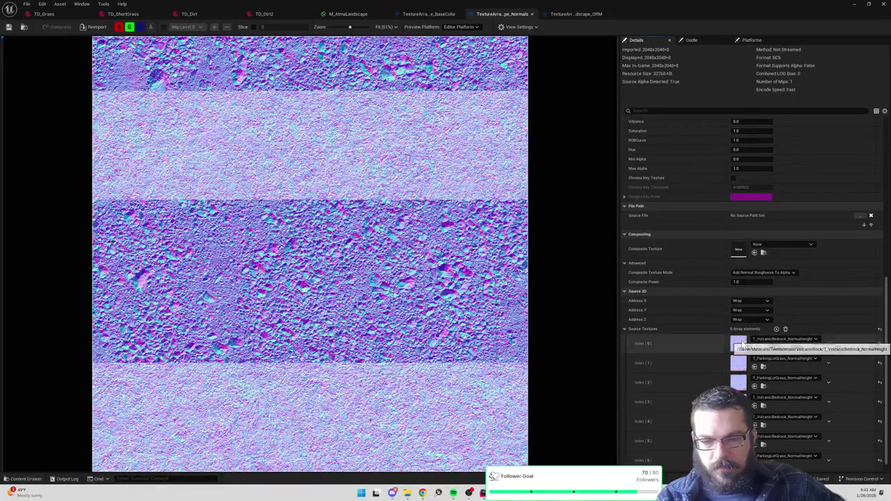
double_click(742, 344)
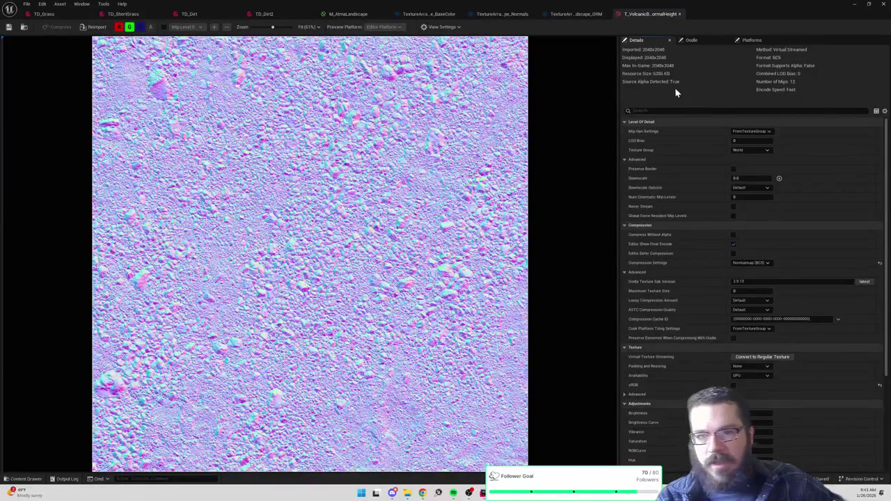
click(581, 16)
scroll(706, 289, down, 2)
Step: Expand the ORM array's advanced compression options, then browse to it in Materials/Landscape
scroll(707, 289, down, 2)
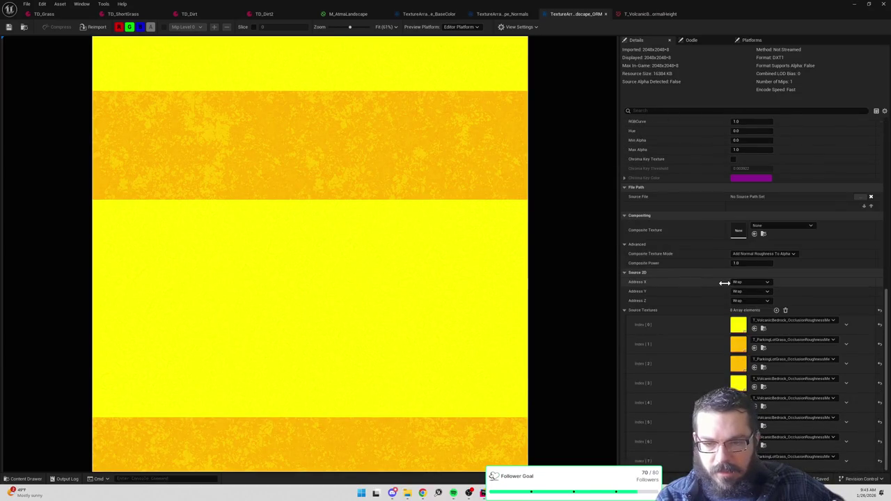
mouse_move(646, 262)
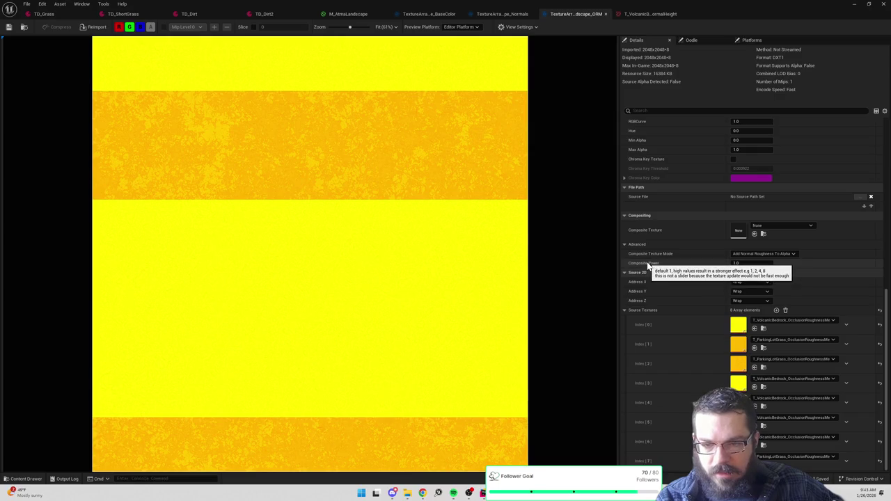
scroll(718, 349, up, 4)
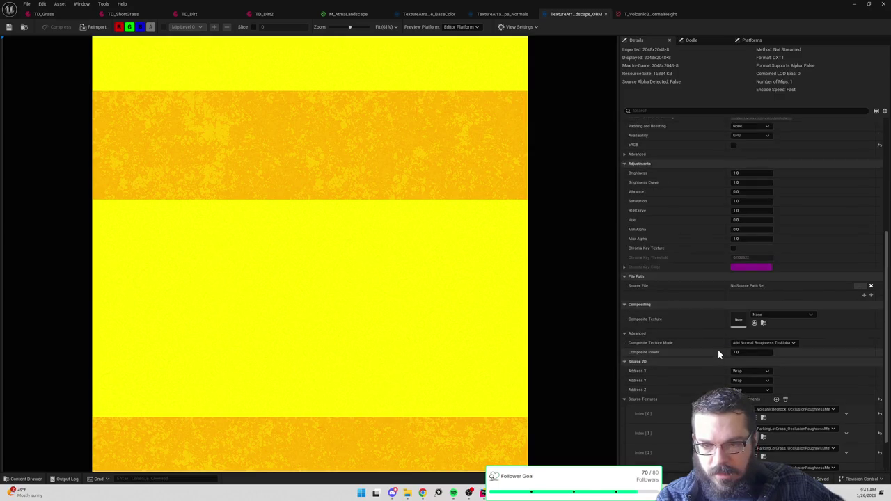
scroll(717, 350, up, 2)
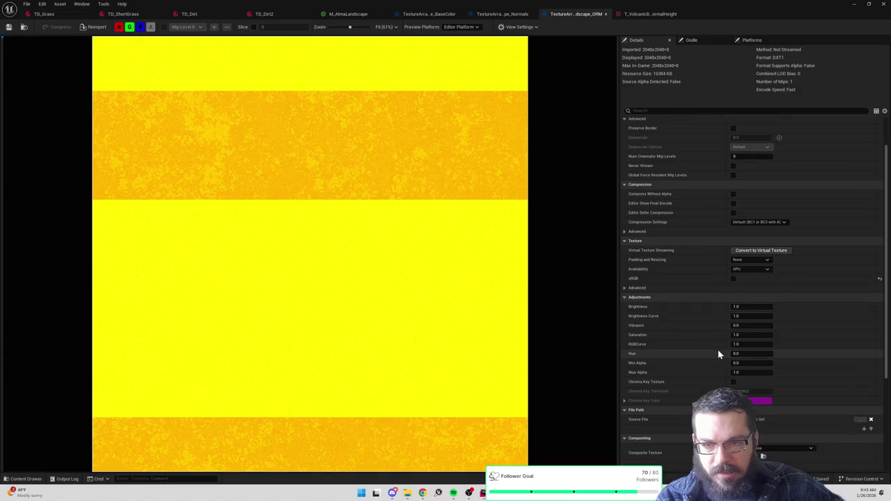
click(629, 231)
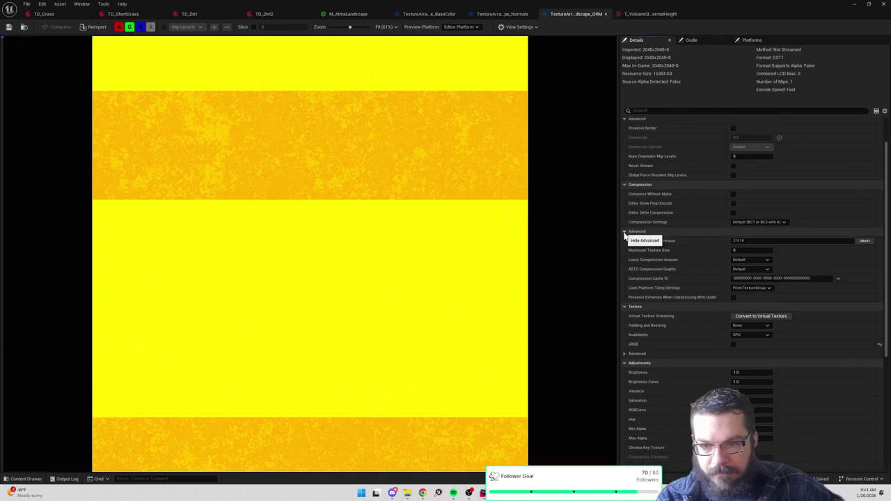
mouse_move(653, 255)
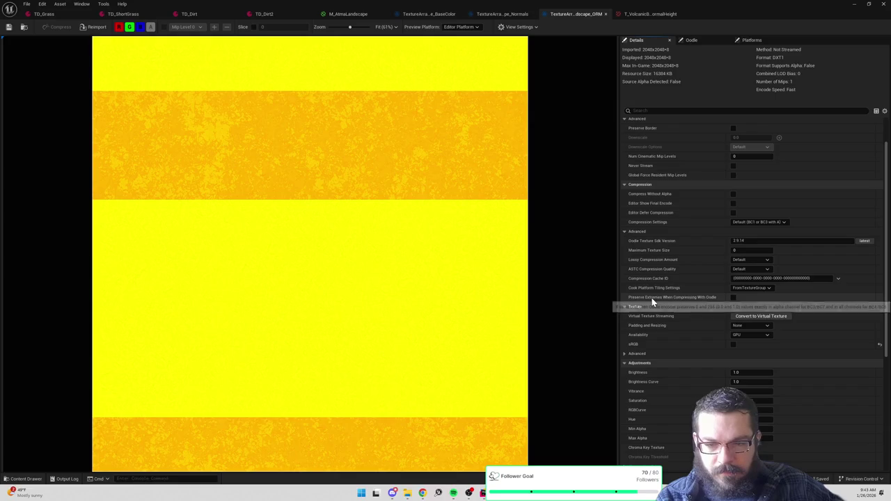
scroll(647, 288, up, 2)
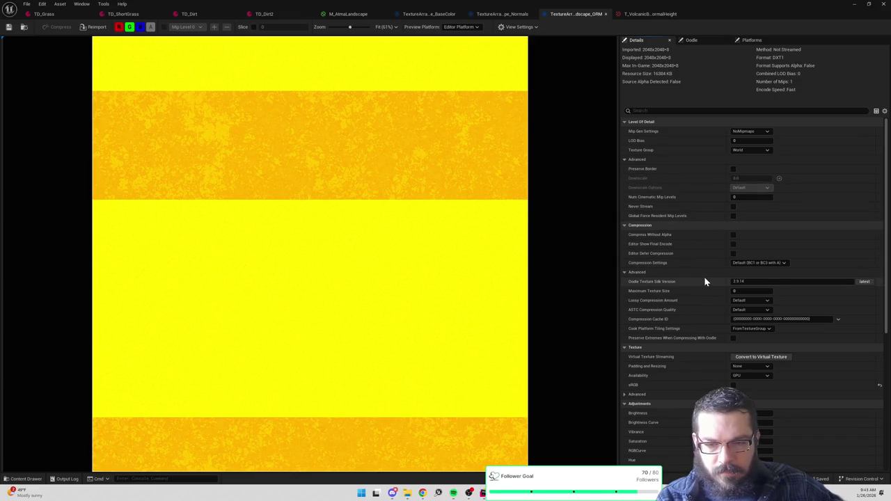
scroll(704, 281, down, 5)
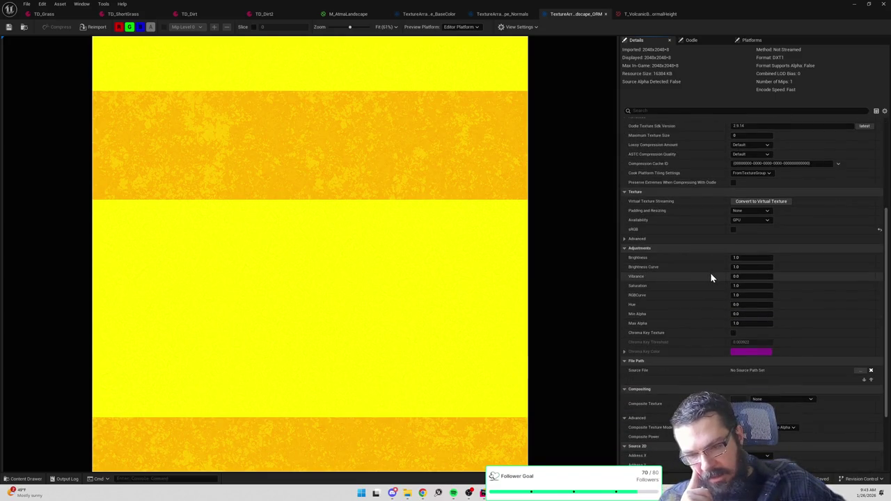
scroll(710, 277, down, 2)
scroll(711, 278, down, 2)
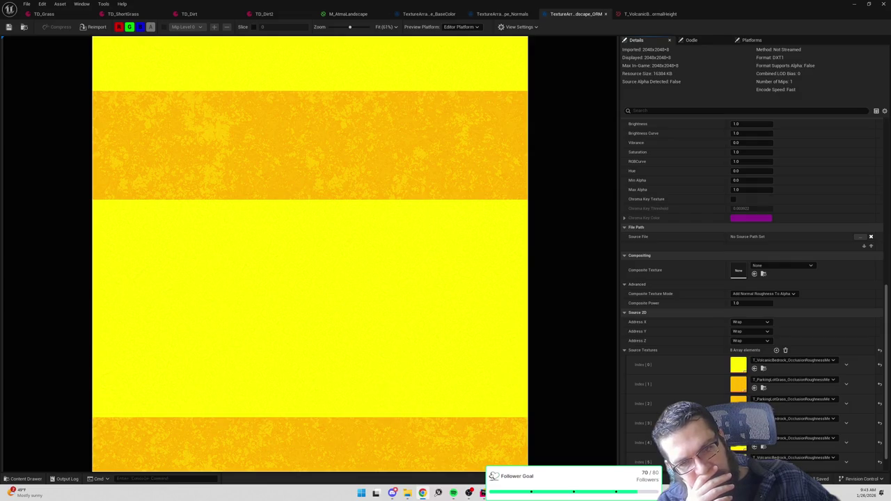
click(24, 27)
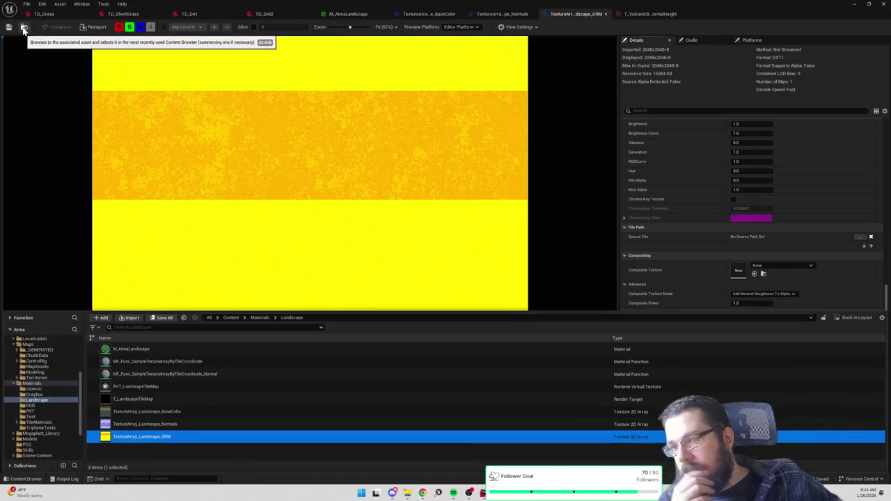
Step: Check the landscape texture arrays' info in the content browser and open TextureArray_Landscape_Normals
mouse_move(411, 437)
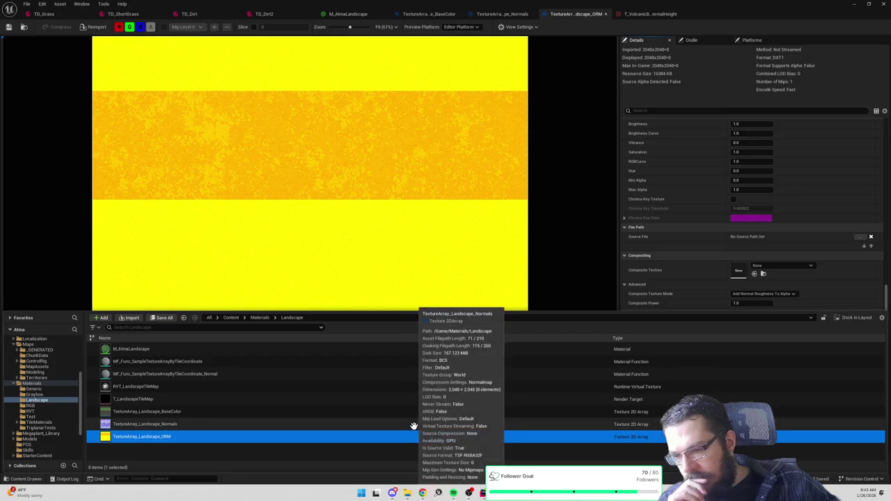
mouse_move(416, 409)
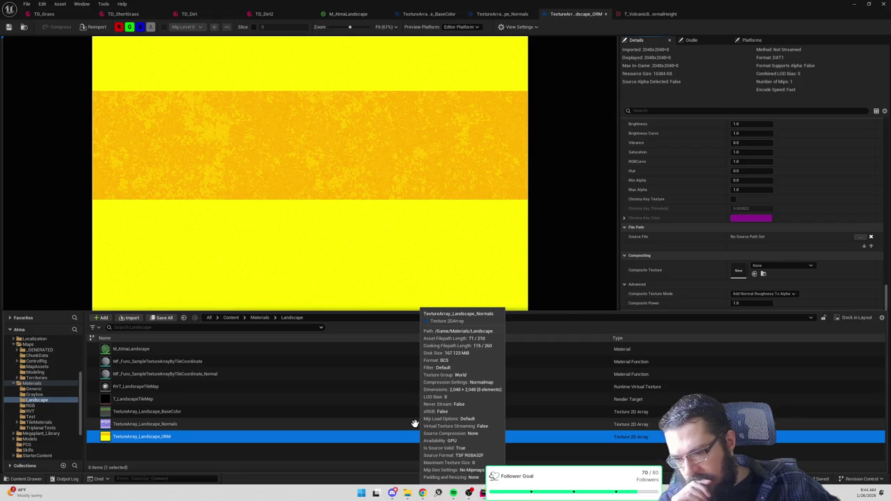
double_click(414, 424)
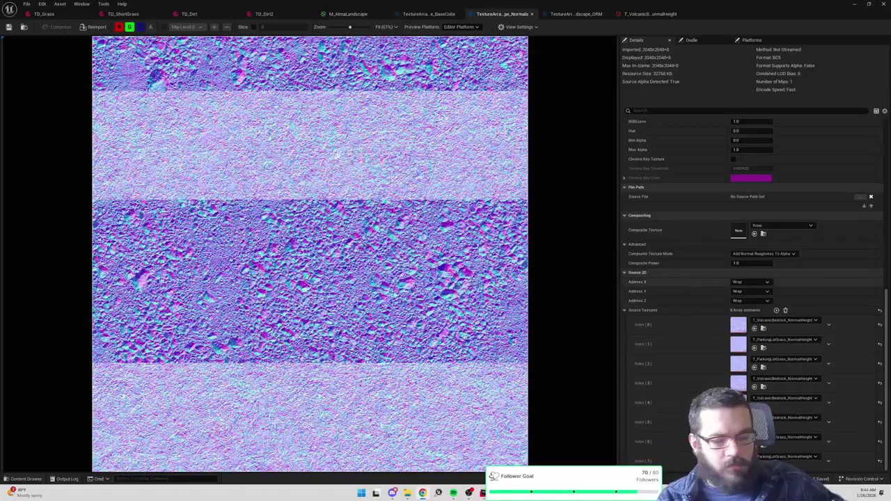
Step: Open the normals' T_ParkingLotGrass_NormalHeight source texture and browse to its ParkingLotGrass folder
click(24, 28)
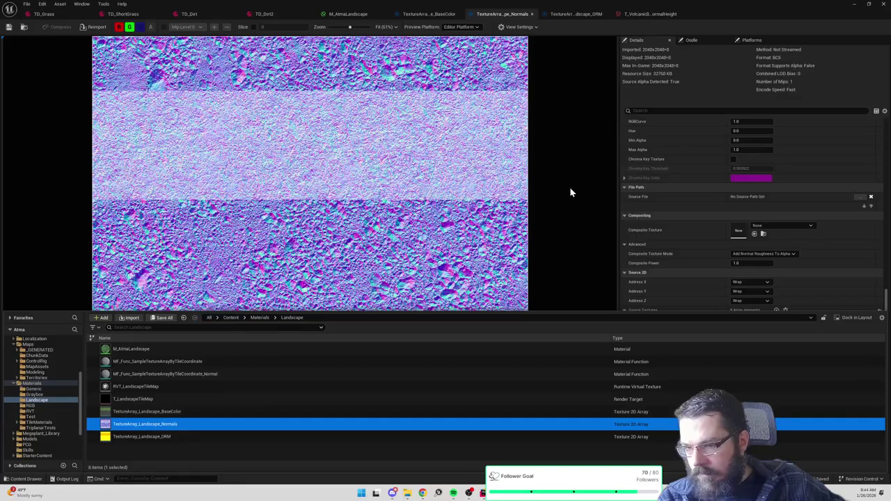
click(712, 70)
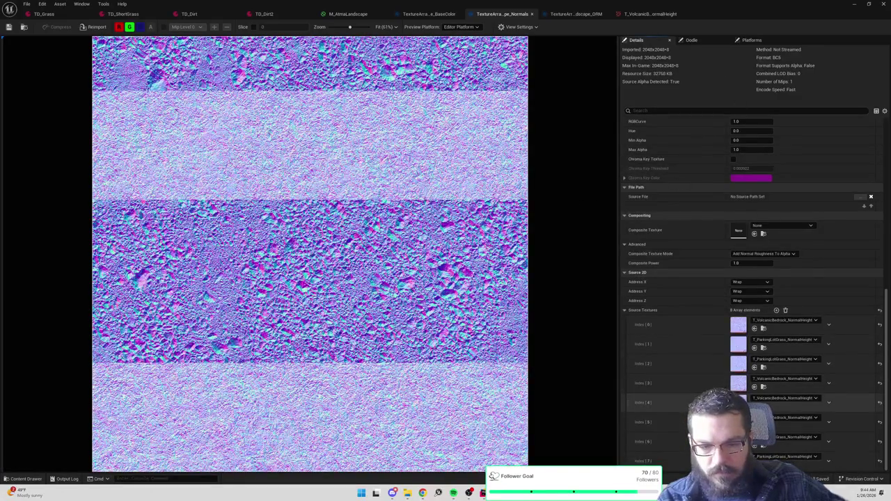
double_click(738, 460)
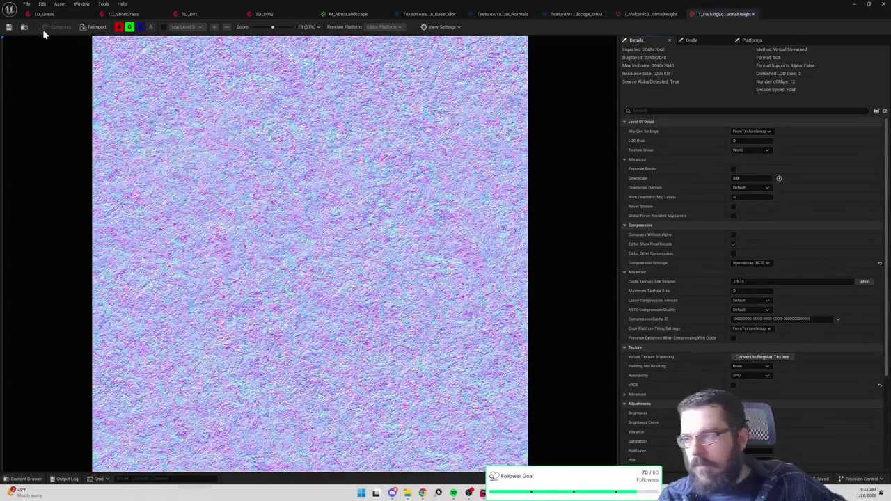
click(24, 28)
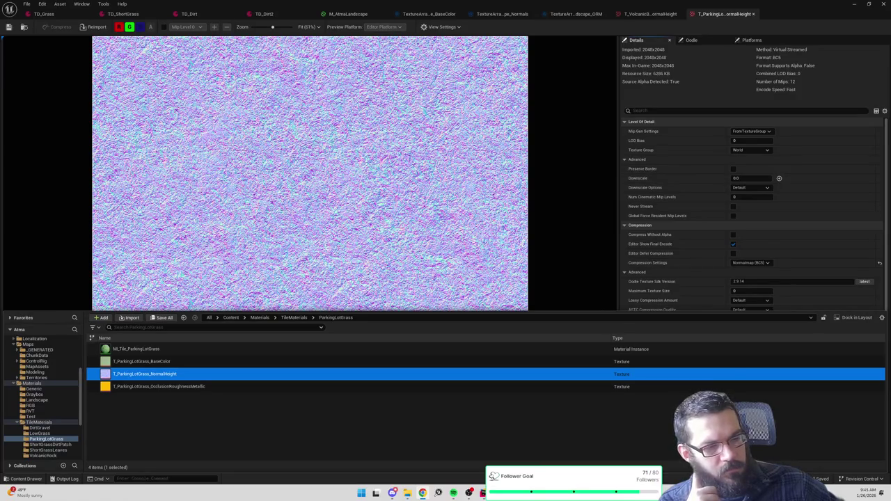
Step: Review the parking-lot normal map's compression options, keep Normalmap (BC5), then switch to the ORM array
click(751, 262)
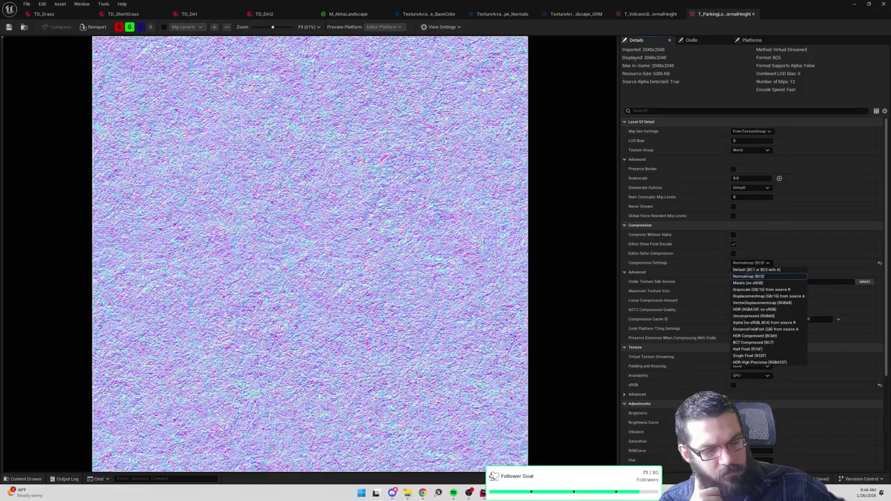
key(Escape)
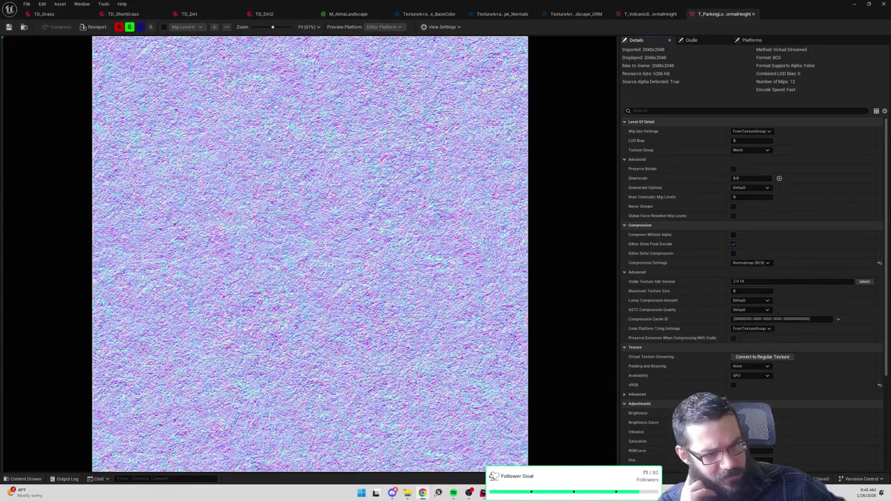
click(750, 266)
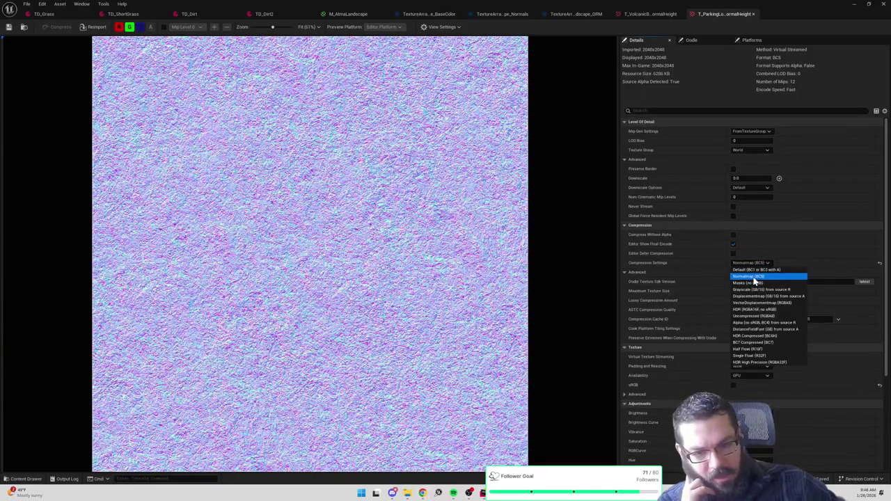
click(758, 263)
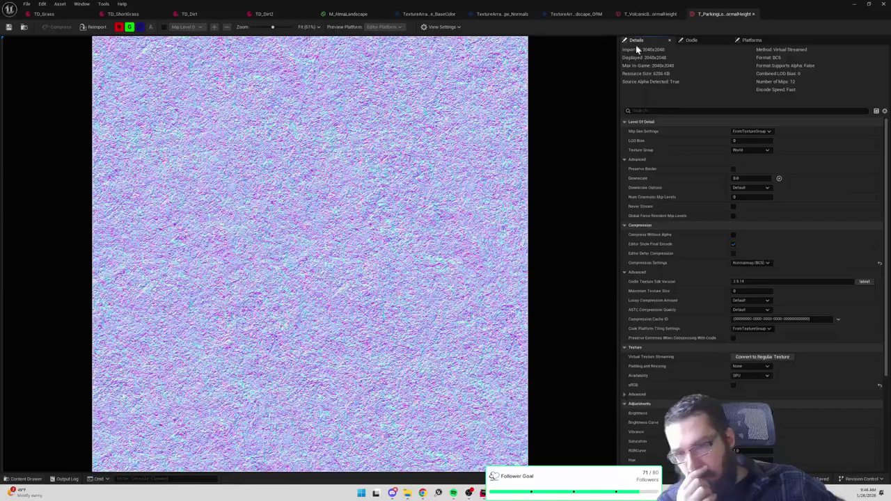
click(647, 14)
click(567, 14)
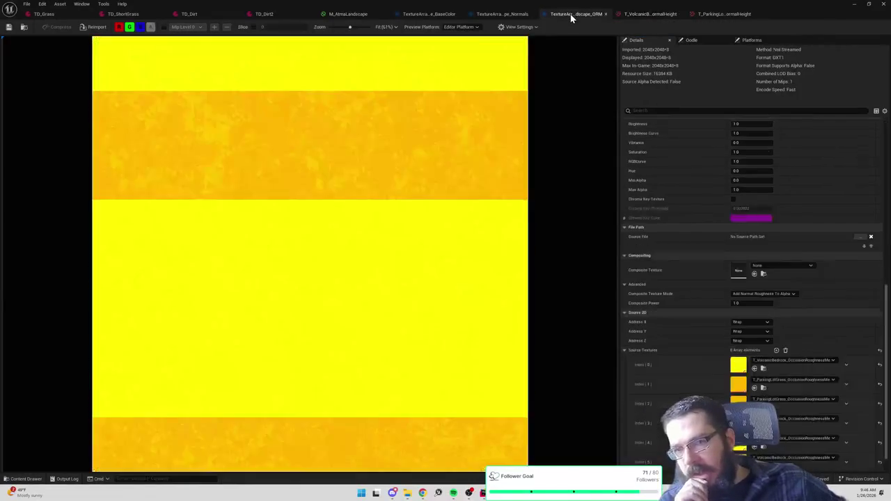
Step: Switch to the TextureArray_Landscape_Normals tab and launch Windows Calculator
click(499, 15)
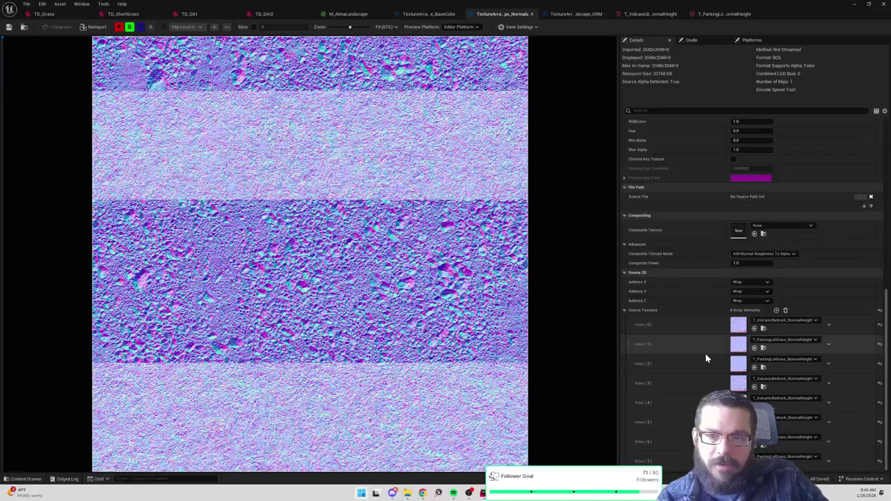
key(XF86Calculator)
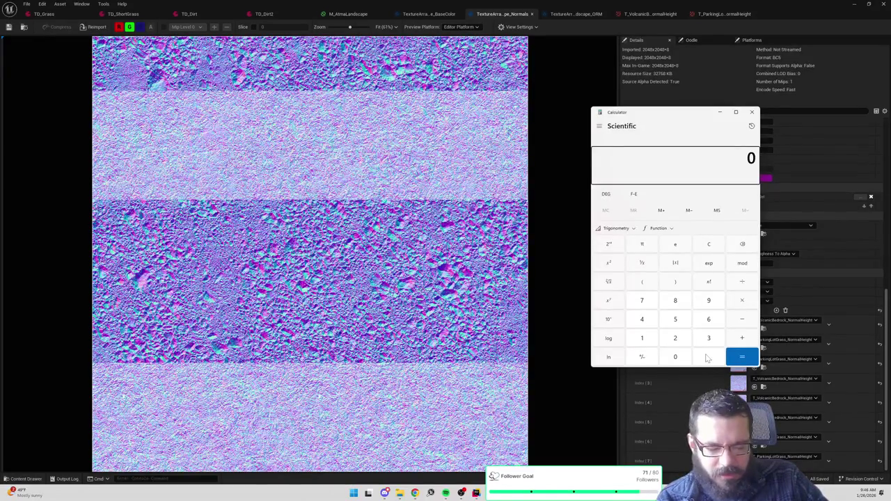
Step: Compute 160 / 4 = 40, multiply by 2 to get 80, and minimize Calculator
text(160)
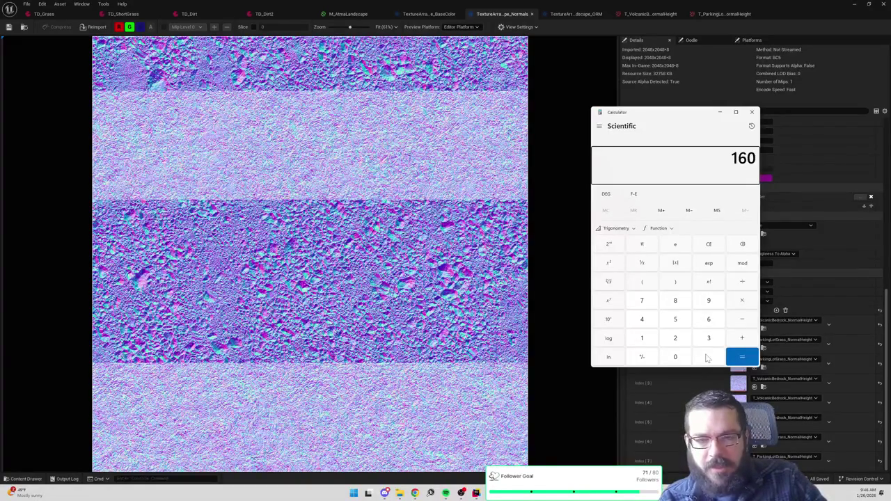
text(/4)
key(Return)
text(*2)
key(Return)
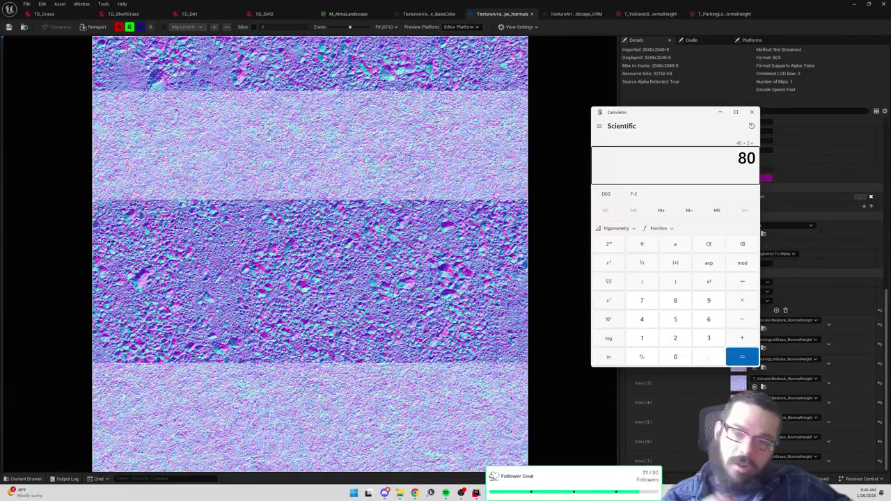
click(719, 112)
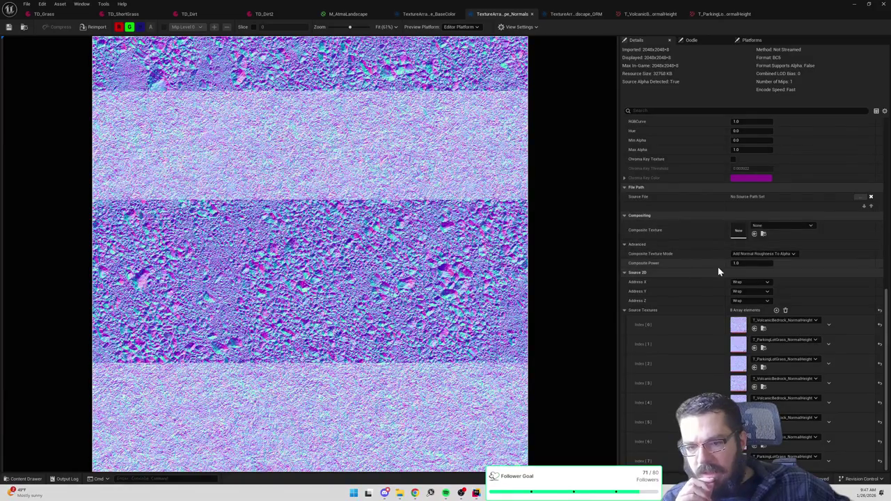
Step: Enable Compress Without Alpha on the normals texture array and save it
scroll(719, 272, up, 8)
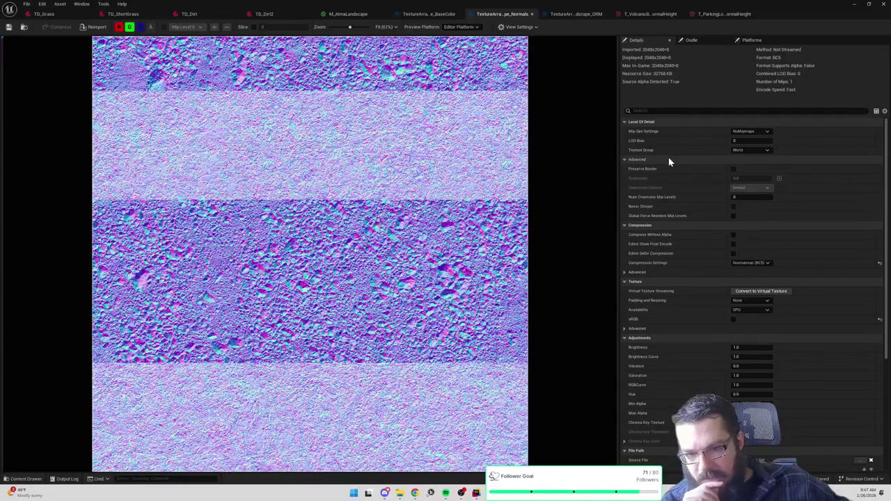
mouse_move(655, 239)
click(731, 234)
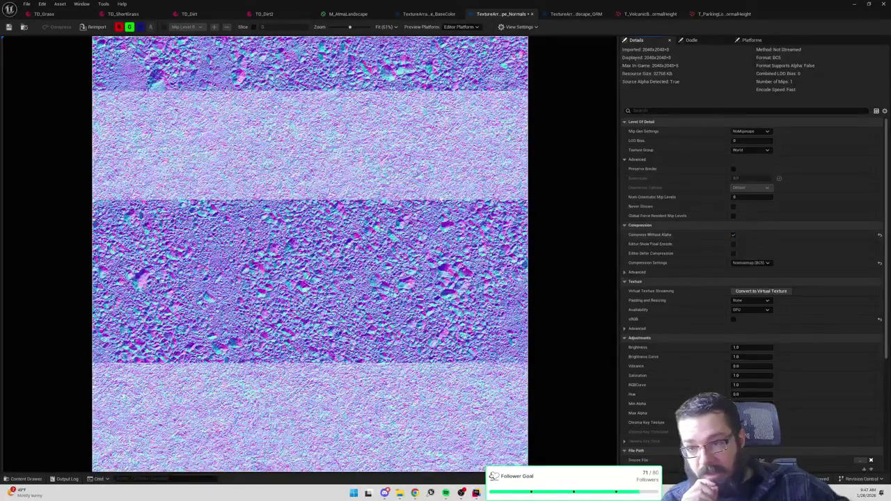
click(9, 28)
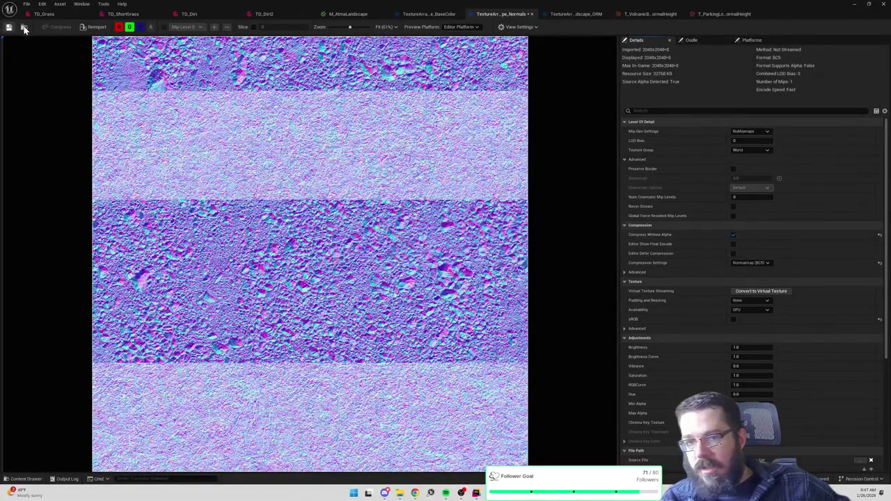
Step: Locate the normals array in the content browser and switch its compression to BC7
click(24, 26)
mouse_move(175, 424)
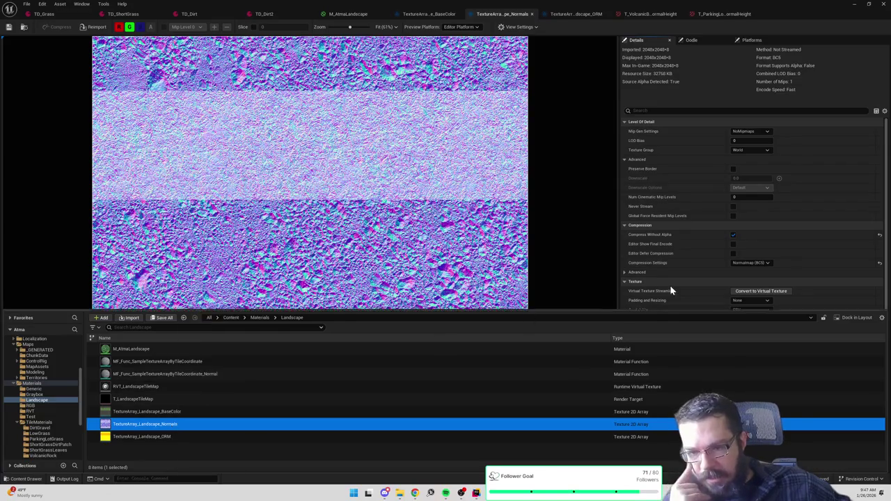
mouse_move(654, 236)
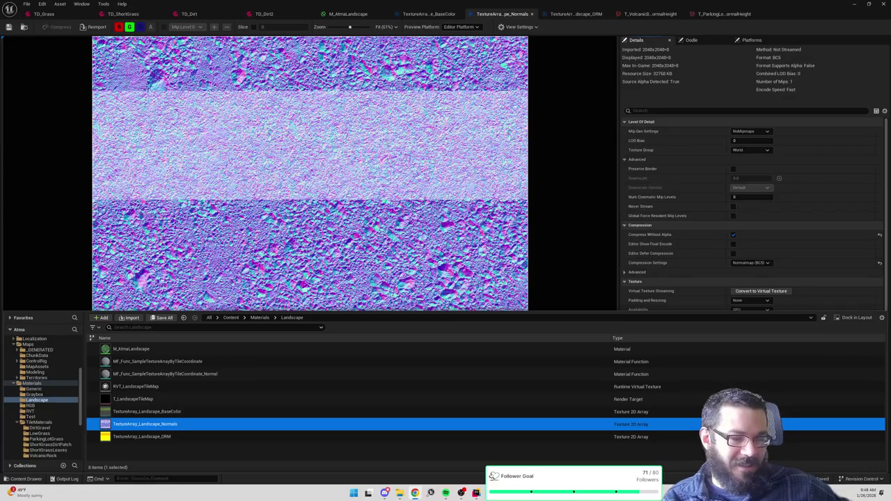
click(766, 263)
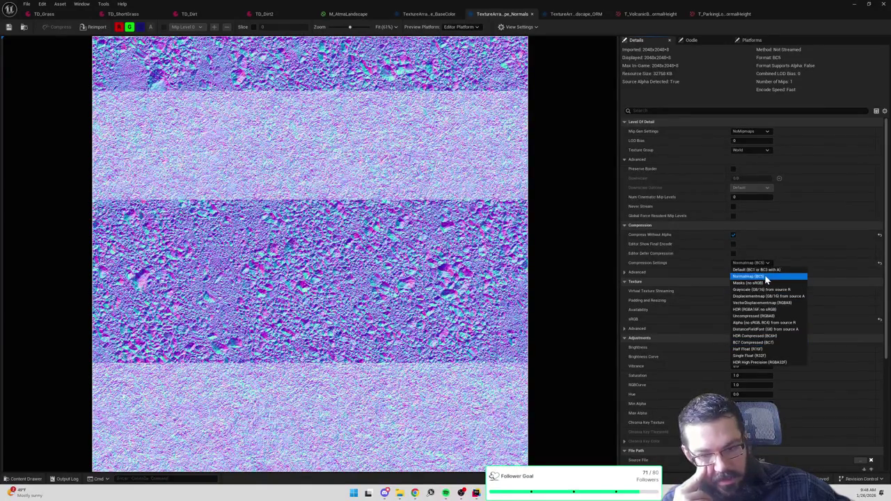
click(758, 342)
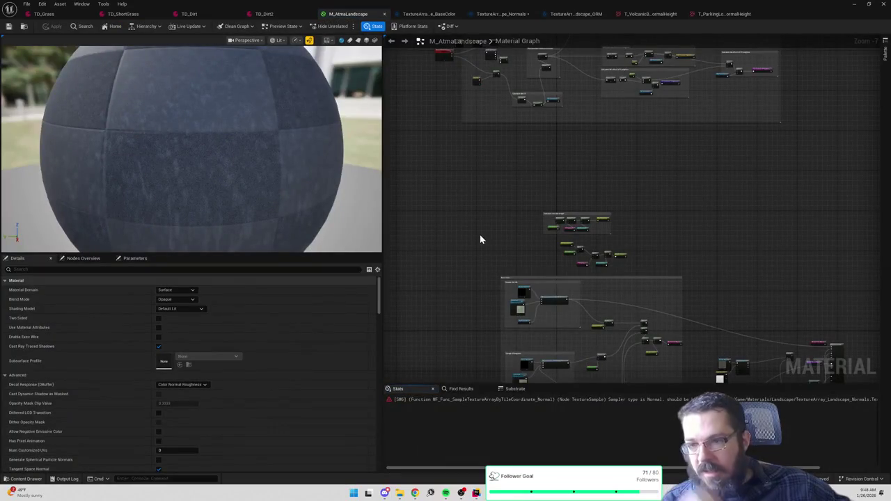
Step: Save the BC7 change and return to the normals array editor with the asset list hidden
key(ctrl+s)
click(505, 15)
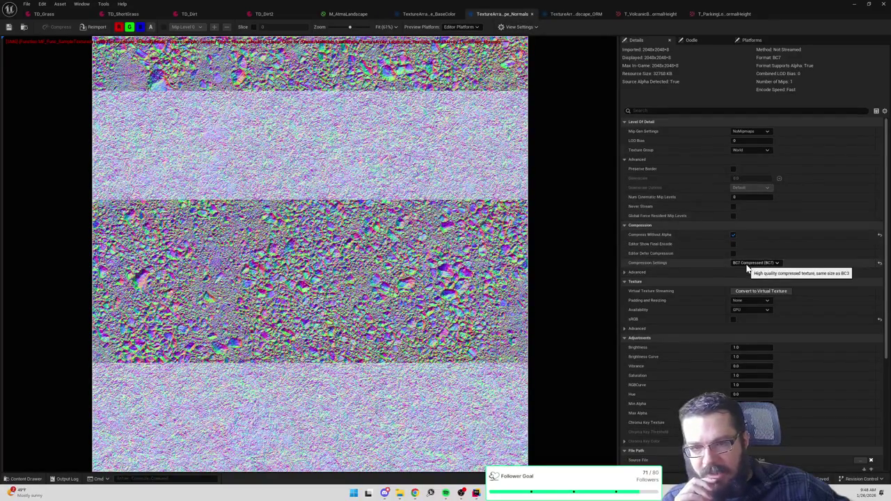
click(24, 27)
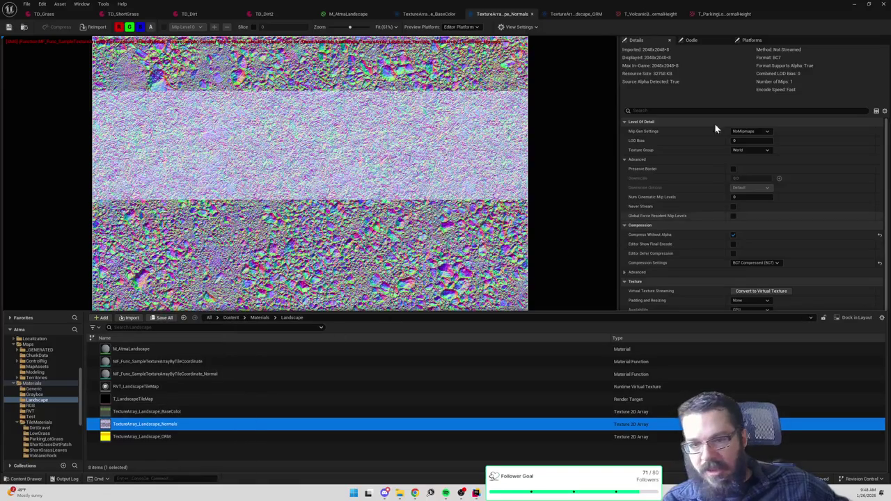
click(714, 87)
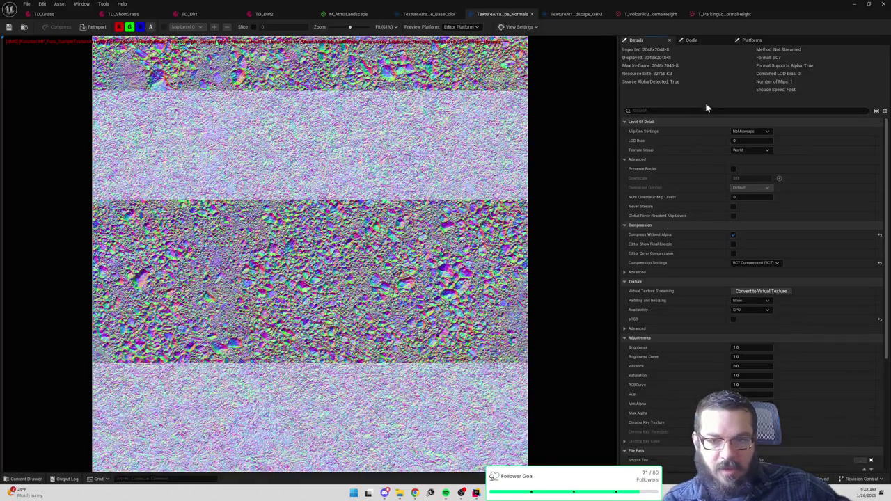
Step: Set the normals array's compression back to Normalmap (BC5) and review its source textures
click(756, 263)
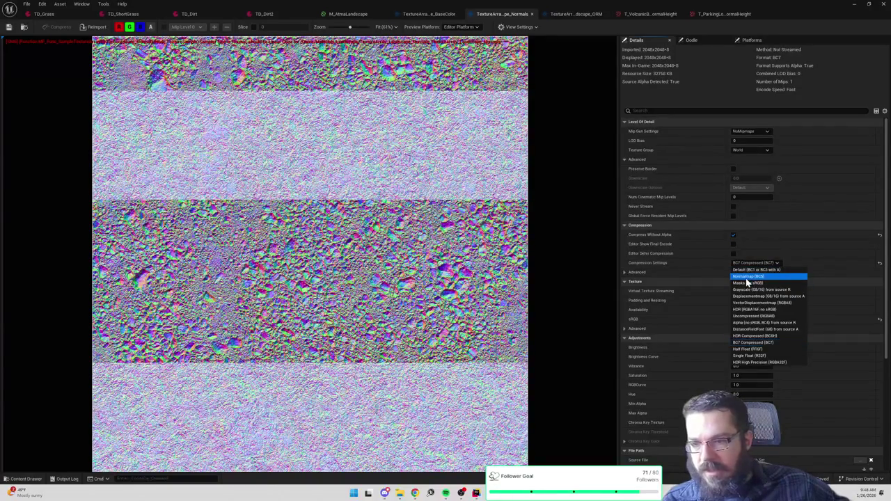
click(745, 277)
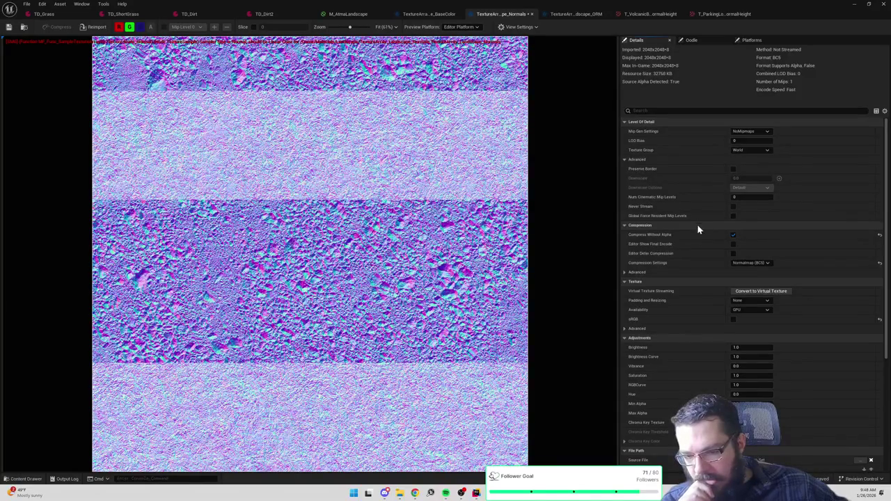
scroll(708, 323, down, 5)
scroll(709, 314, down, 2)
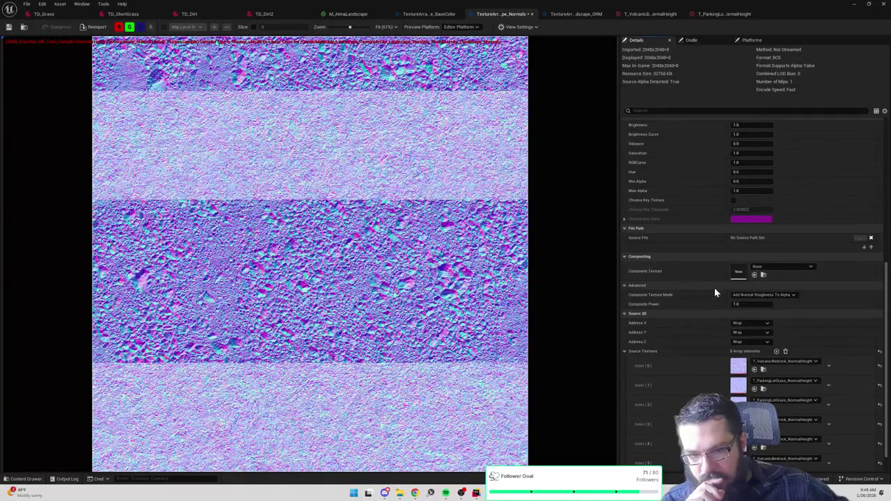
scroll(665, 320, down, 1)
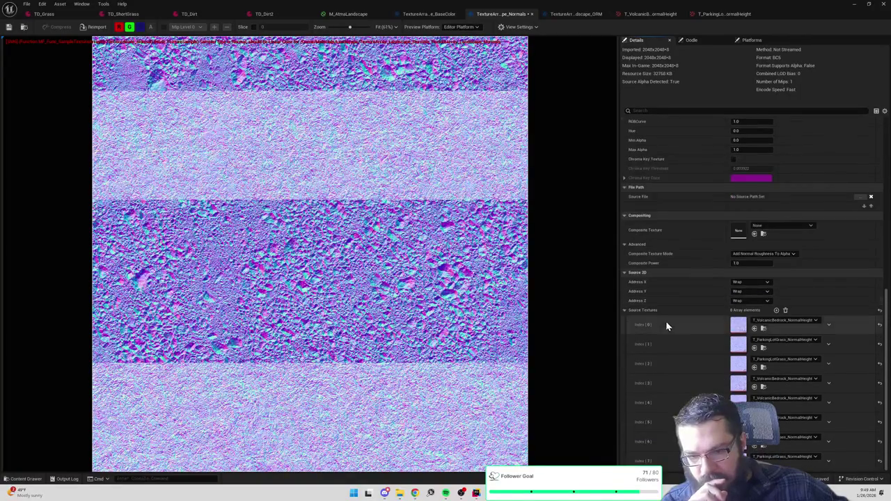
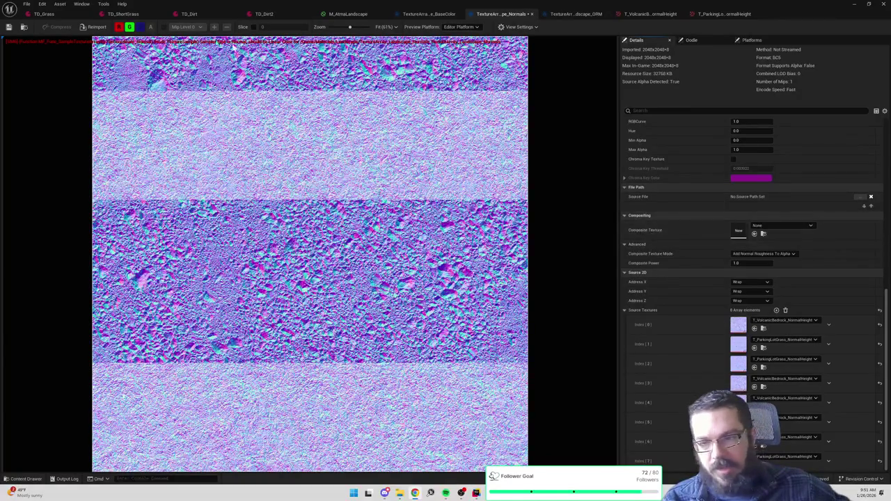
Step: Bring up the M_AtmaLandscape material graph from the editor tabs
click(304, 14)
click(346, 14)
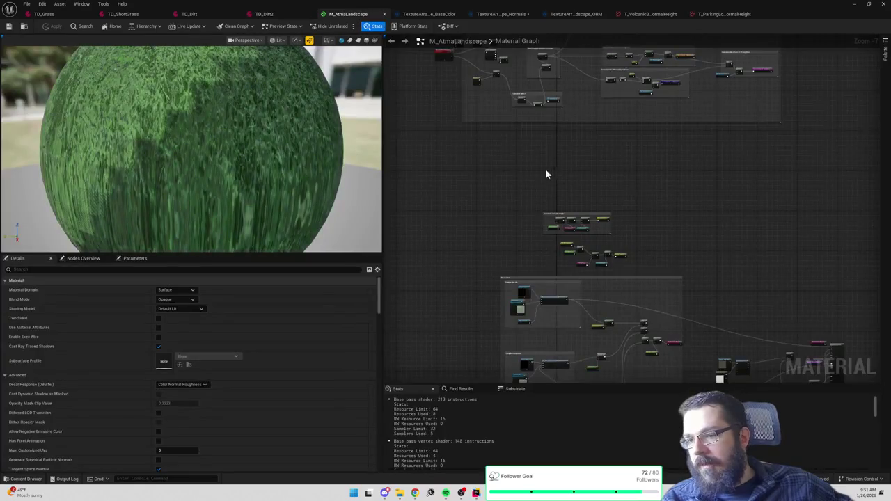
scroll(546, 169, up, 2)
Step: Pan and zoom the graph to the 'Mask out cliff faces' comment and the material output node
mouse_move(545, 173)
mouse_down()
mouse_move(574, 161)
mouse_move(604, 120)
mouse_up()
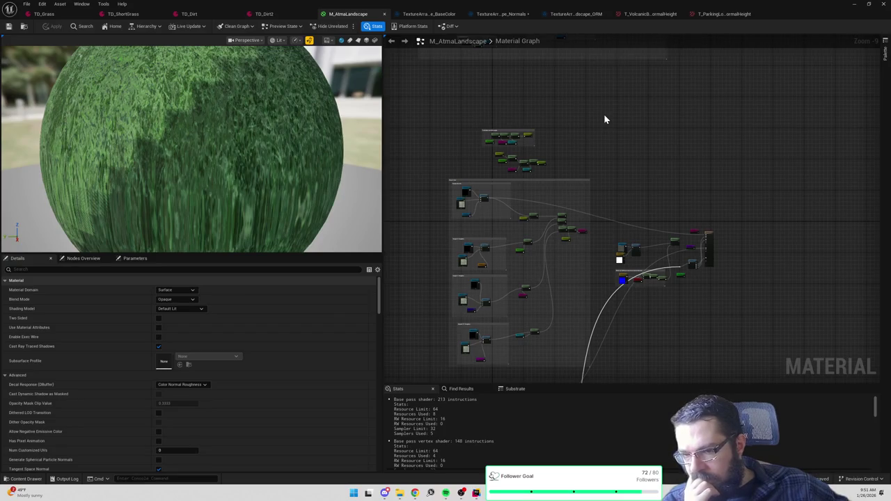
mouse_move(604, 283)
mouse_down()
mouse_move(660, 202)
mouse_move(624, 187)
mouse_move(612, 149)
mouse_up()
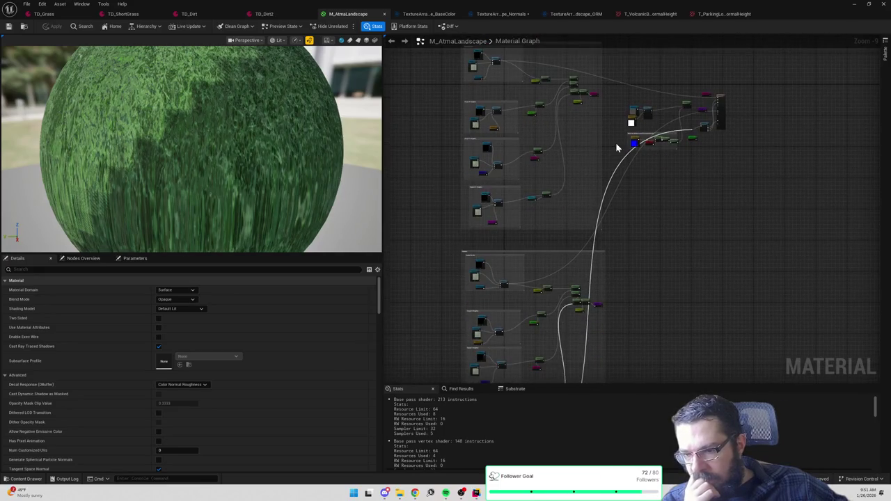
drag(650, 183, 620, 152)
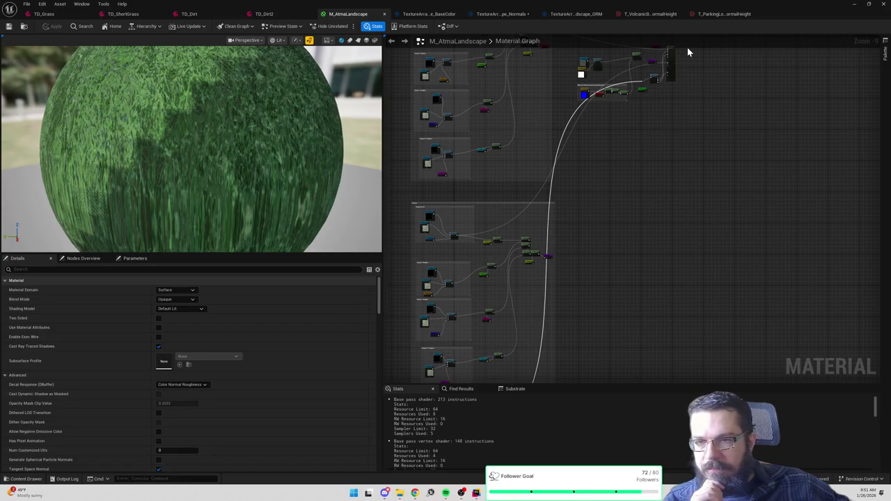
drag(666, 141, 654, 186)
scroll(654, 177, up, 1)
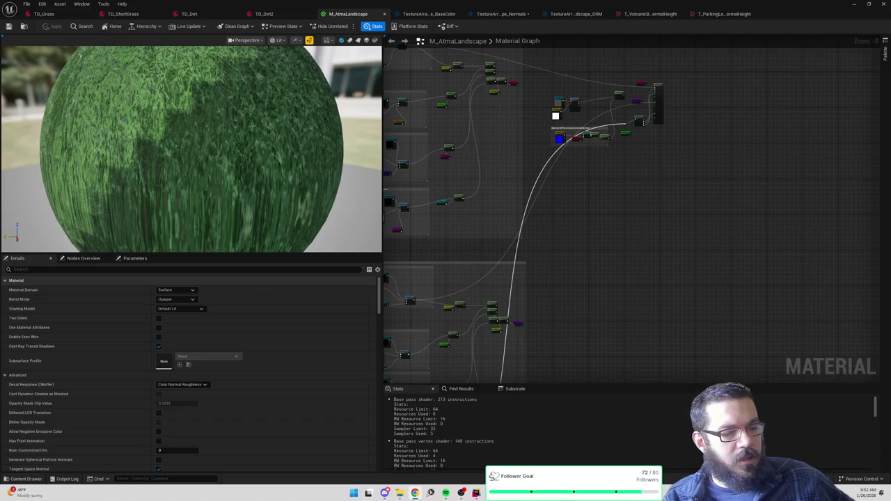
drag(604, 156, 640, 202)
scroll(530, 165, up, 2)
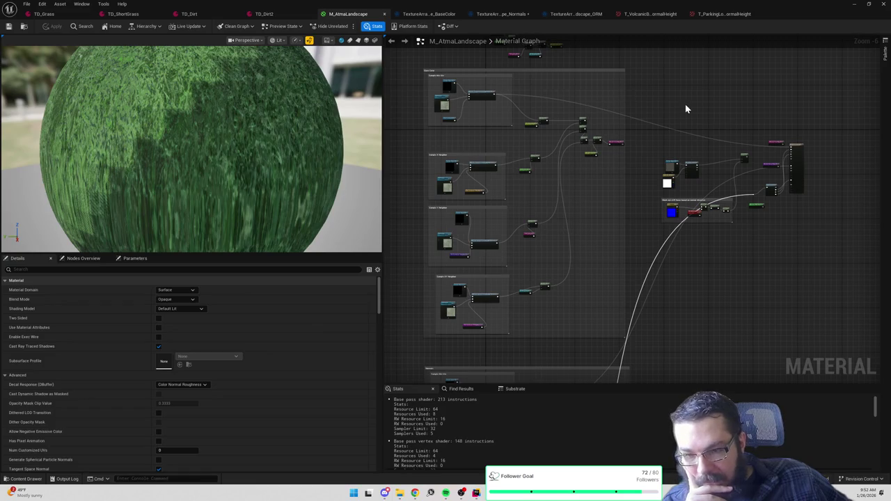
drag(686, 108, 646, 103)
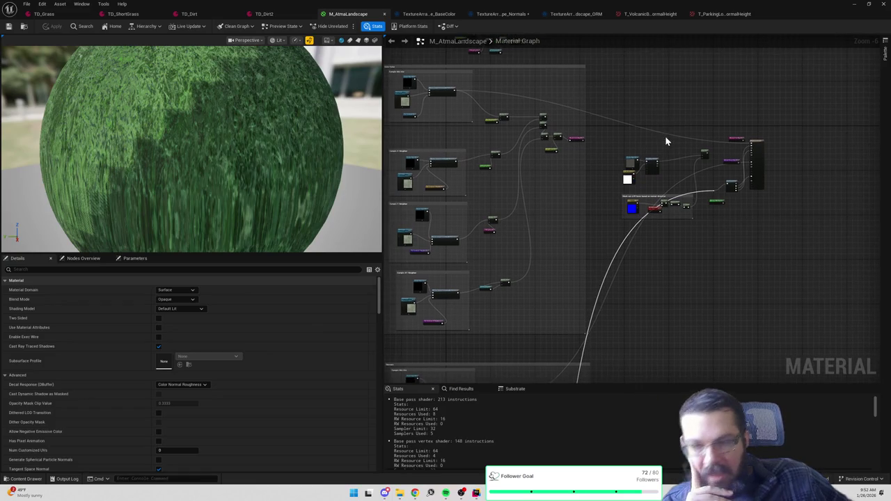
scroll(668, 136, up, 3)
scroll(680, 138, down, 2)
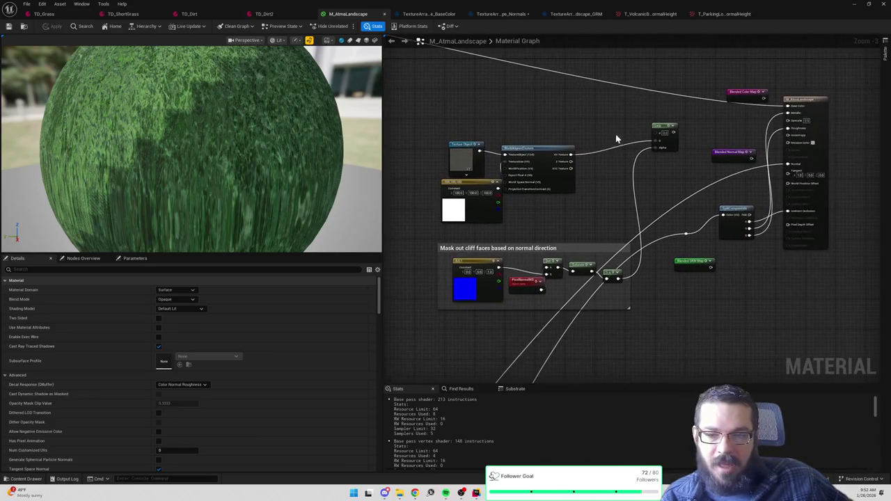
Step: Check the Landscape folder's texture arrays in the Content Drawer, then switch to TextureArray_Landscape_Normals and save it
scroll(603, 123, up, 2)
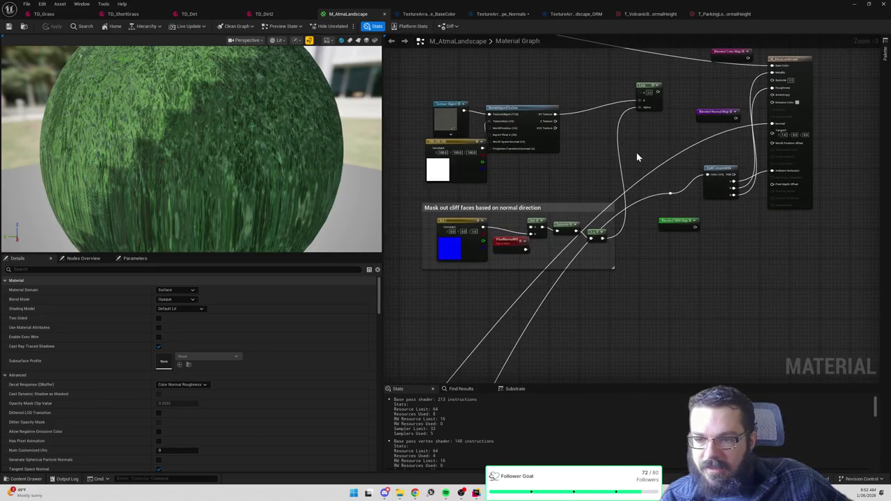
key(ctrl+space)
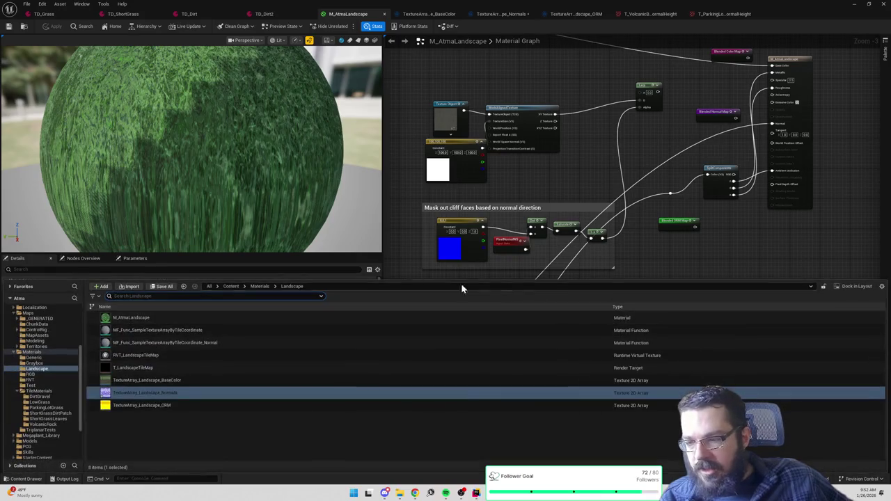
scroll(458, 210, down, 2)
scroll(458, 210, up, 2)
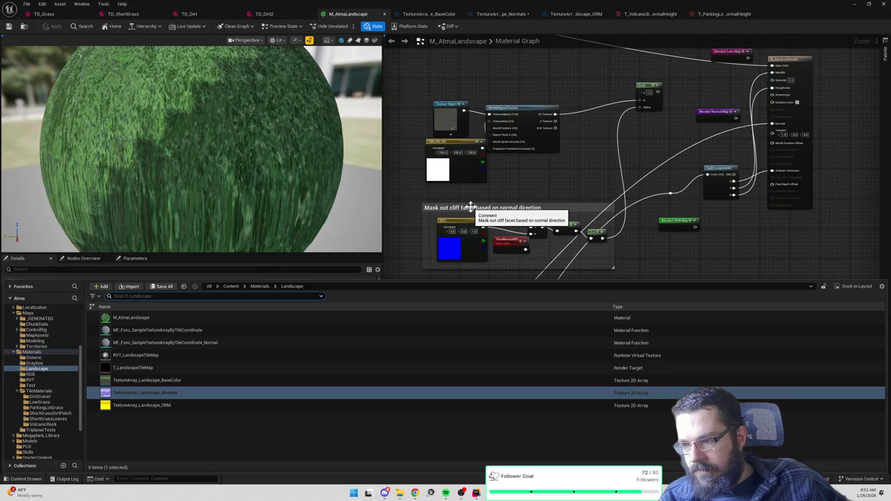
key(ctrl+space)
scroll(506, 183, down, 1)
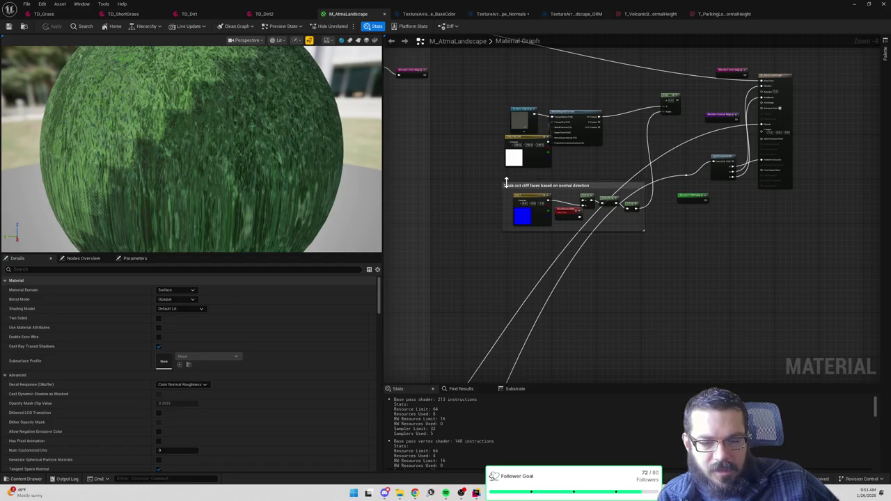
click(513, 14)
key(ctrl+s)
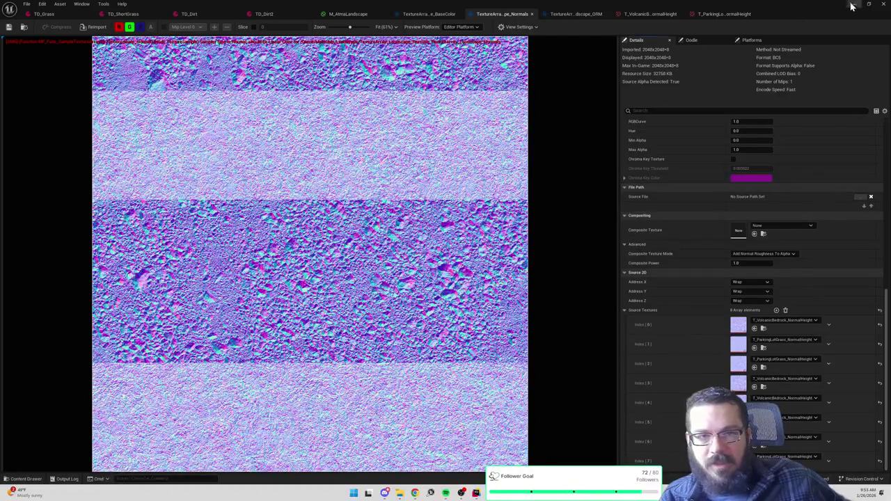
Step: Minimize the texture editor and frame the four textured tile cubes in the viewport
click(854, 5)
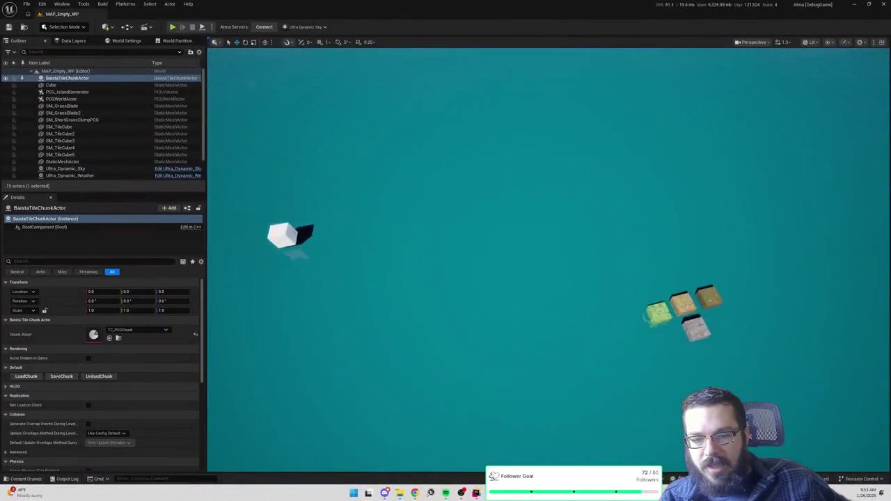
key(f)
key(f)
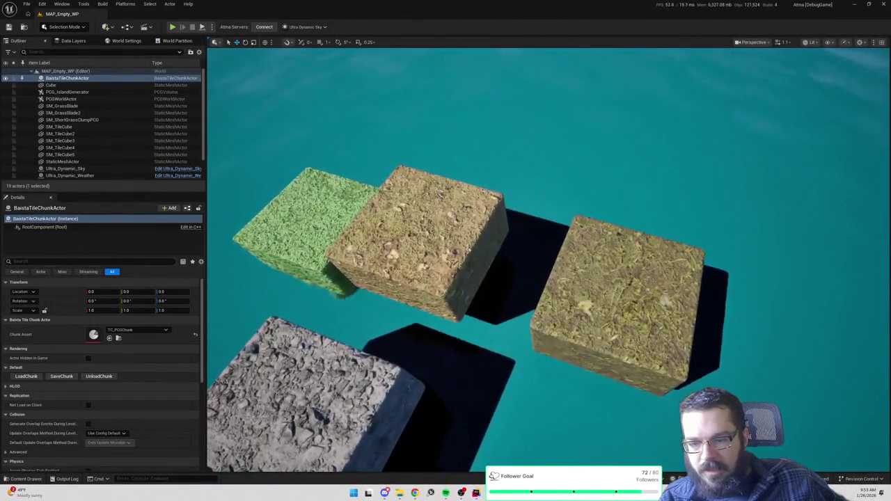
scroll(575, 221, down, 5)
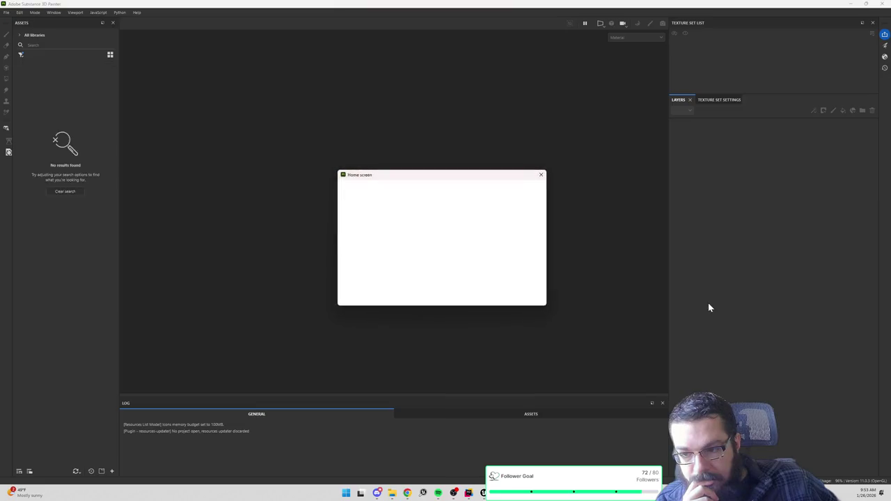
Step: Close the Home screen and open the ParkingLotGrass.spp project
click(542, 176)
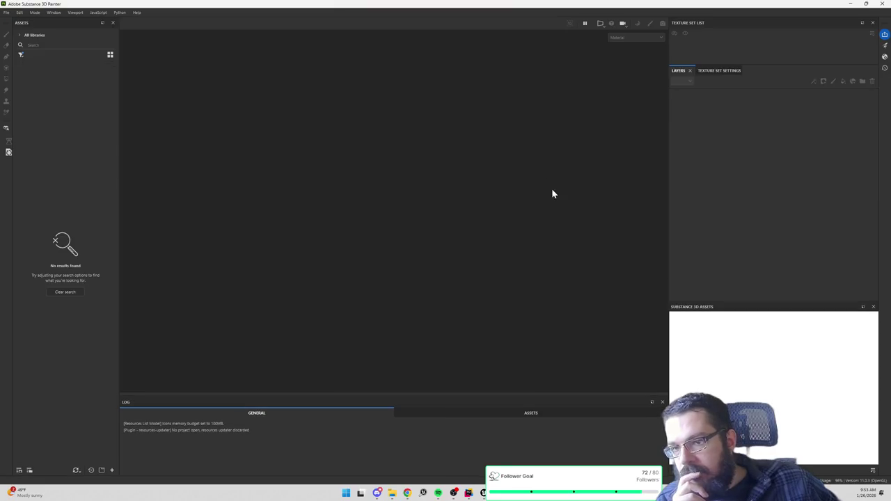
click(7, 13)
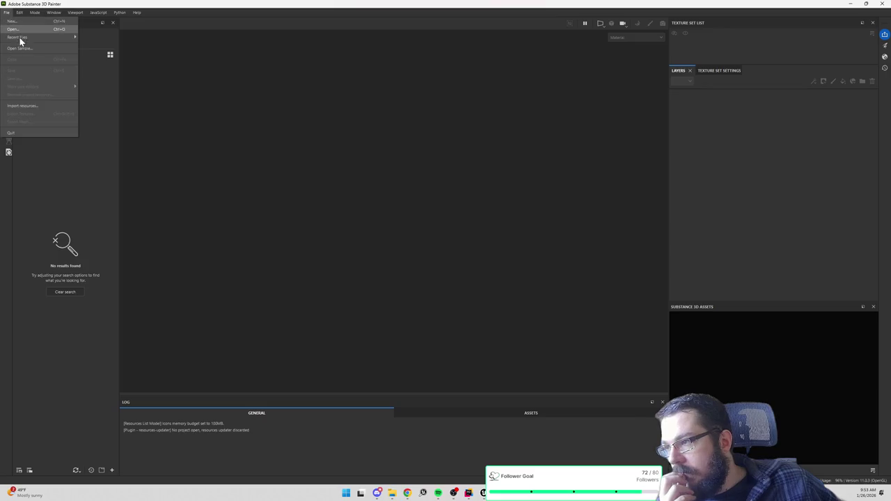
click(22, 30)
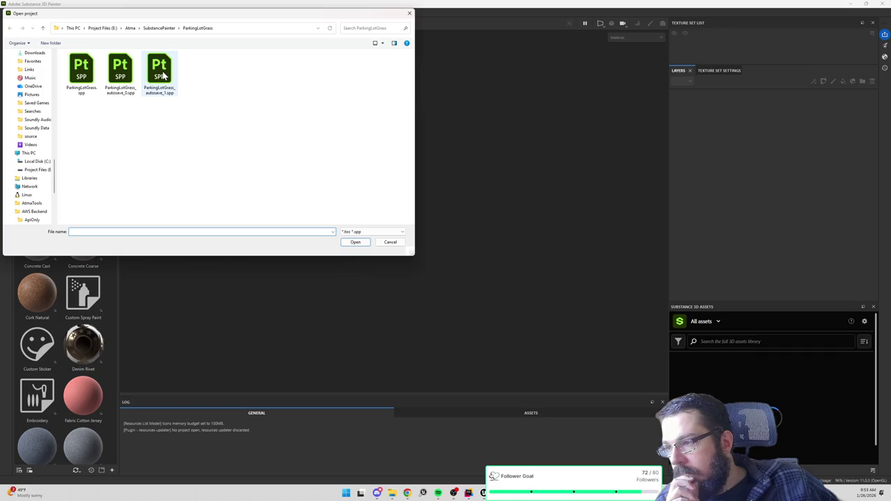
double_click(82, 73)
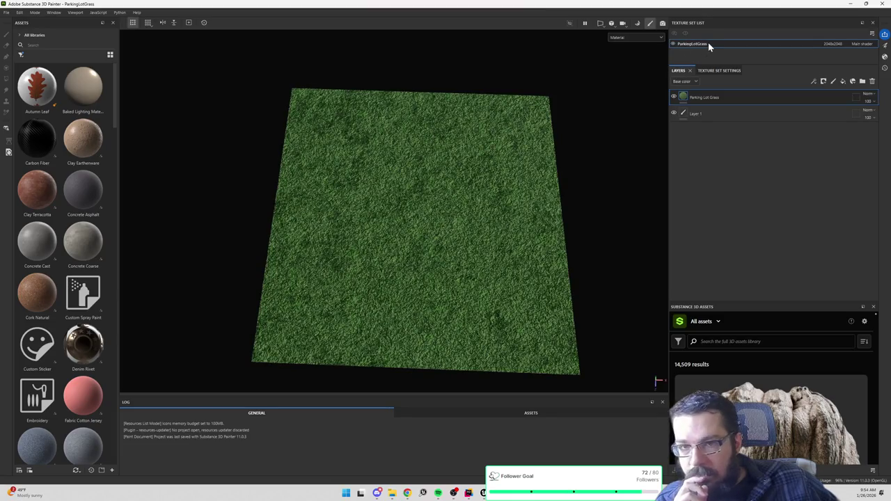
Step: Rename the texture set to ParkingLotGrass_1K and open the Export textures dialog
double_click(708, 43)
text(_1K)
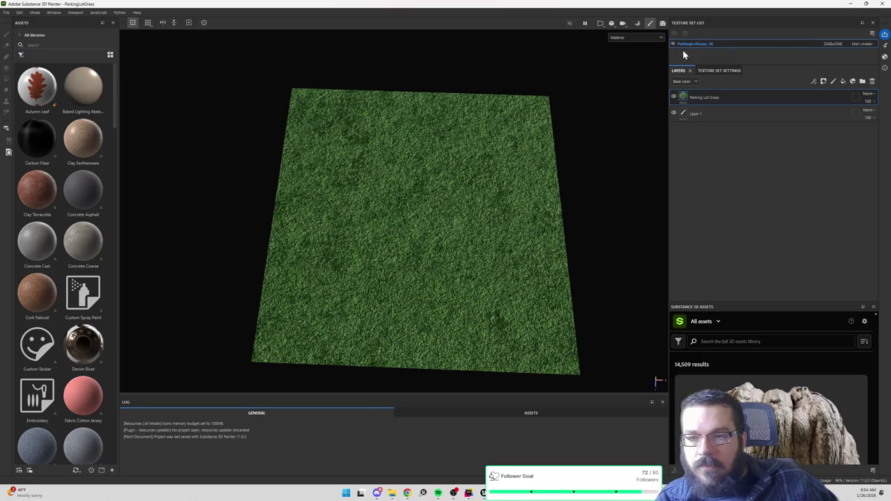
key(Return)
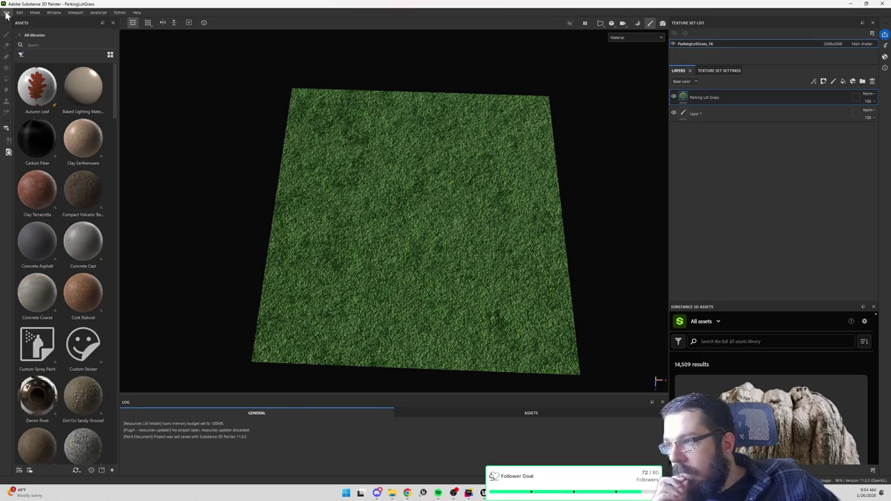
click(6, 12)
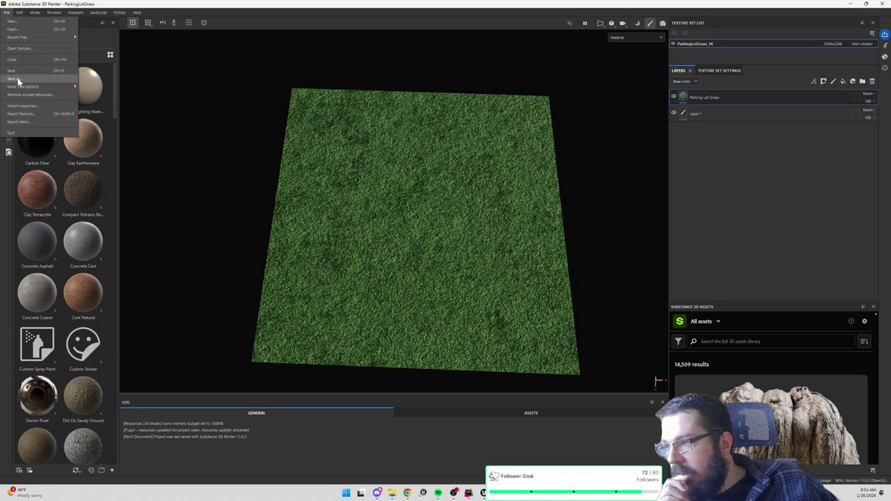
click(21, 114)
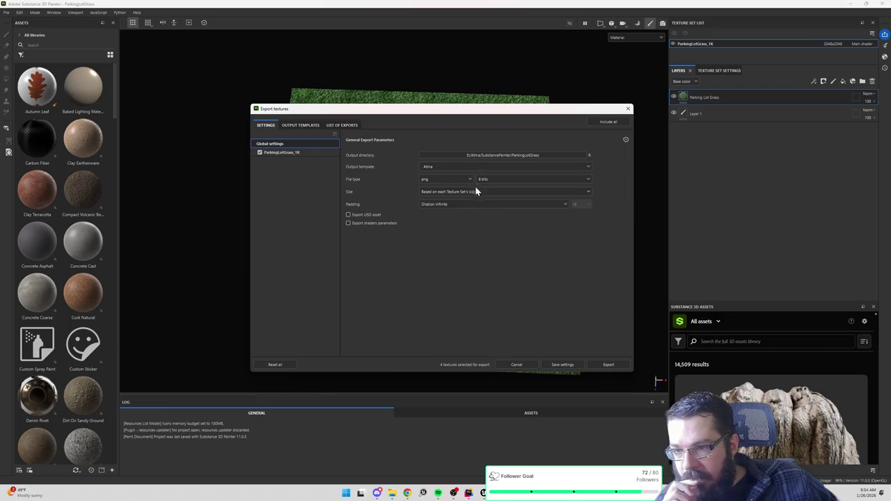
Step: Export the four ParkingLotGrass_1K maps as 1024 PNGs, then close the dialog and return to Unreal
click(339, 128)
click(304, 126)
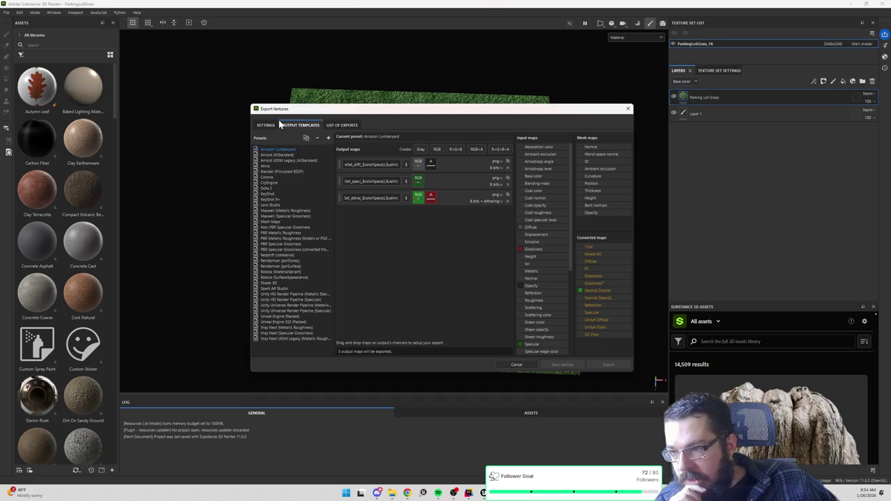
click(271, 125)
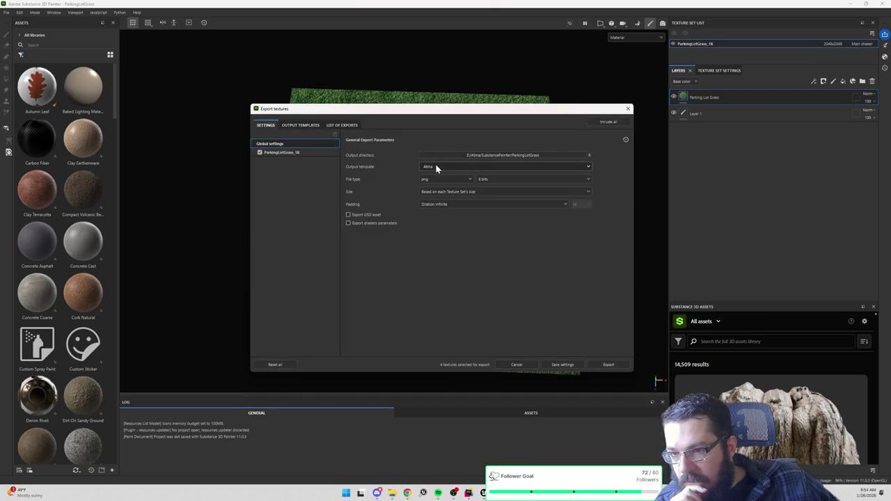
click(471, 191)
click(433, 238)
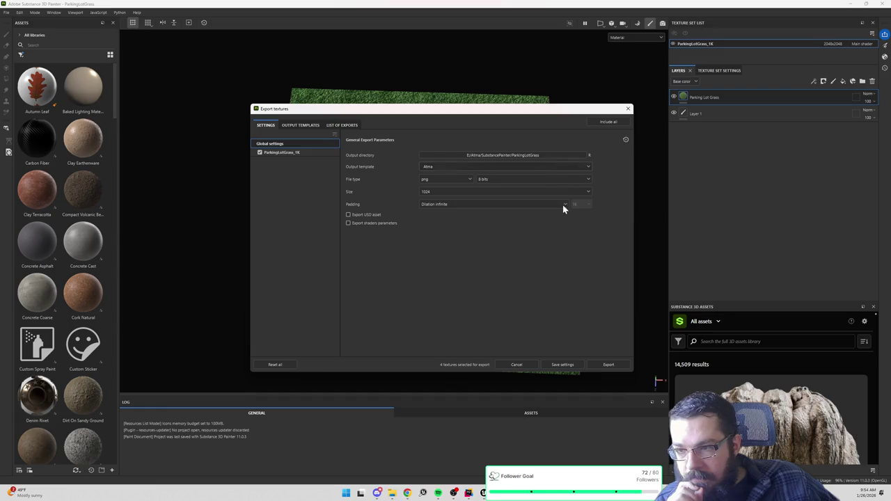
click(601, 364)
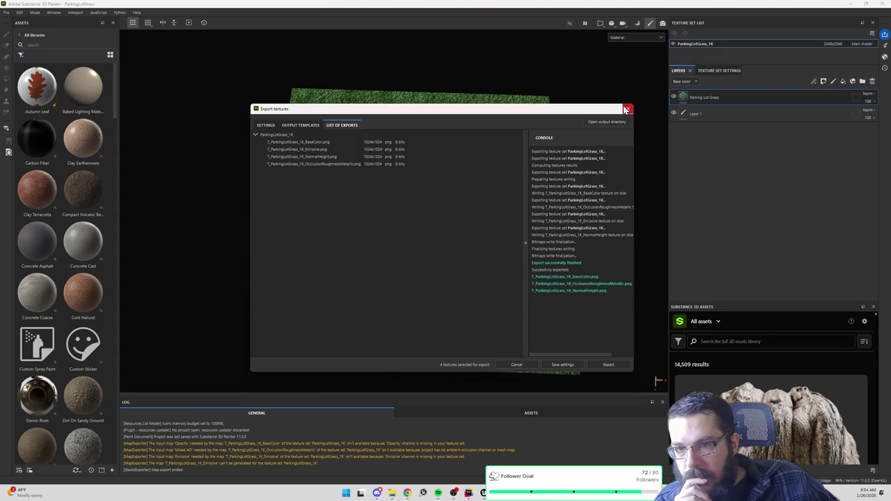
click(627, 108)
click(850, 4)
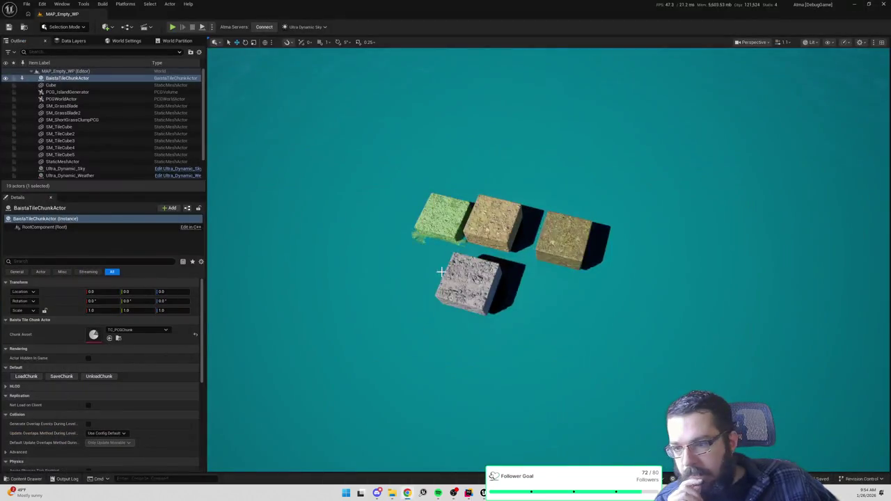
Step: Search 'parkinglo' from the Content root, open MI_Tile_ParkingLotGrass, and locate it in its folder
key(ctrl+space)
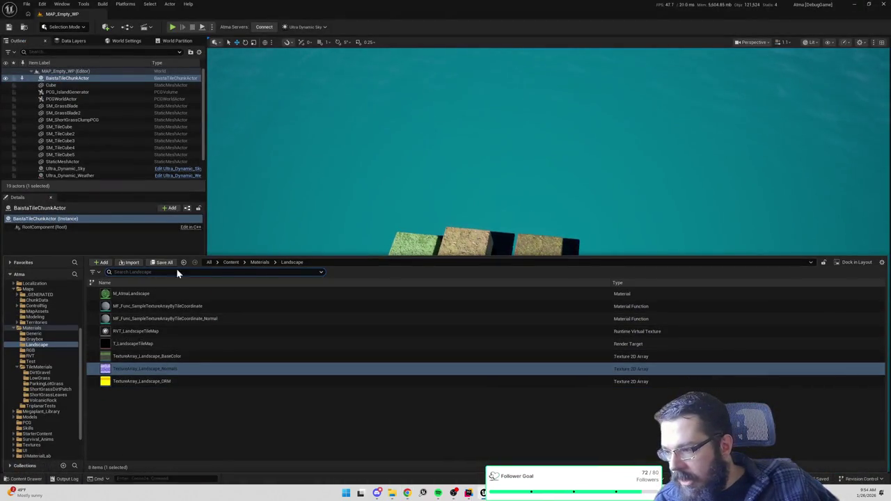
click(230, 262)
text(parkinglo)
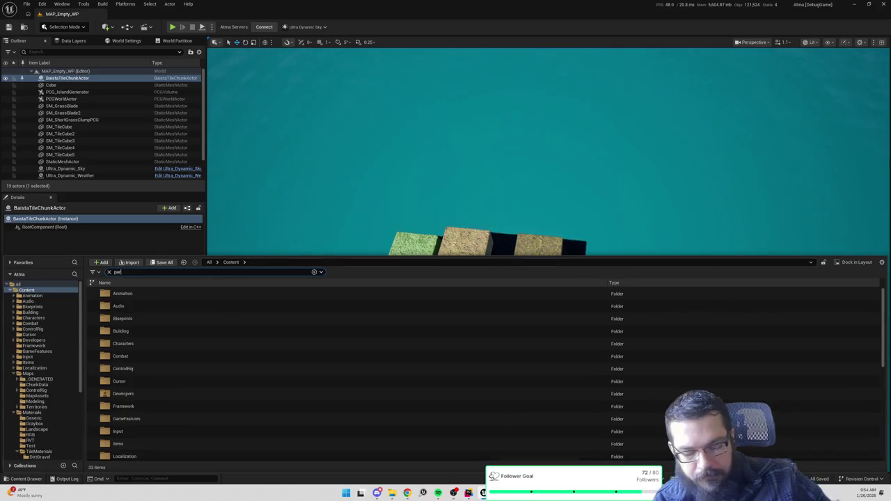
mouse_move(174, 297)
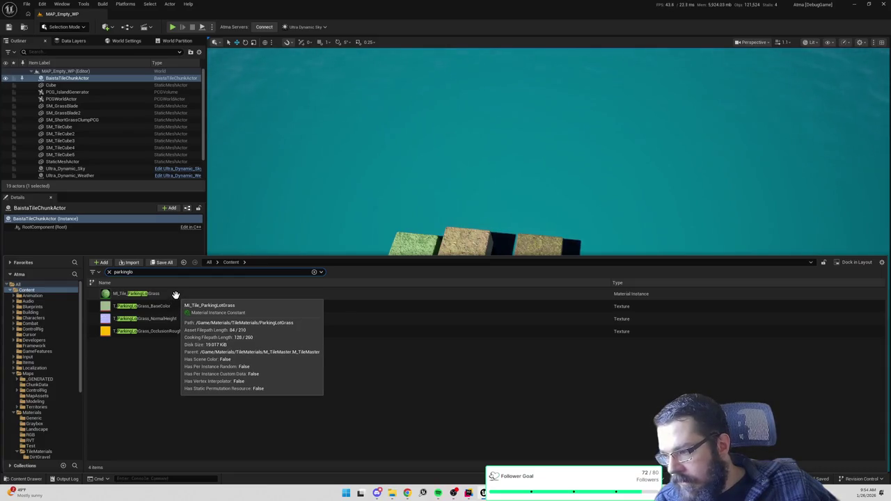
double_click(177, 295)
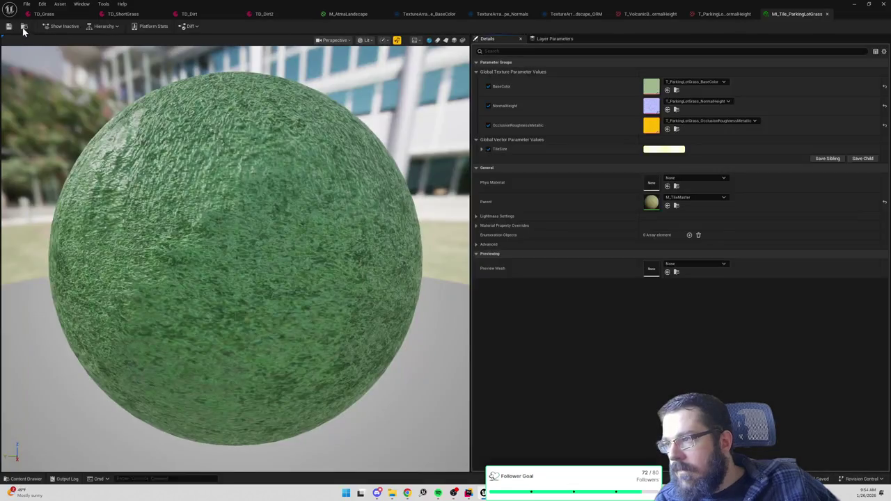
click(23, 26)
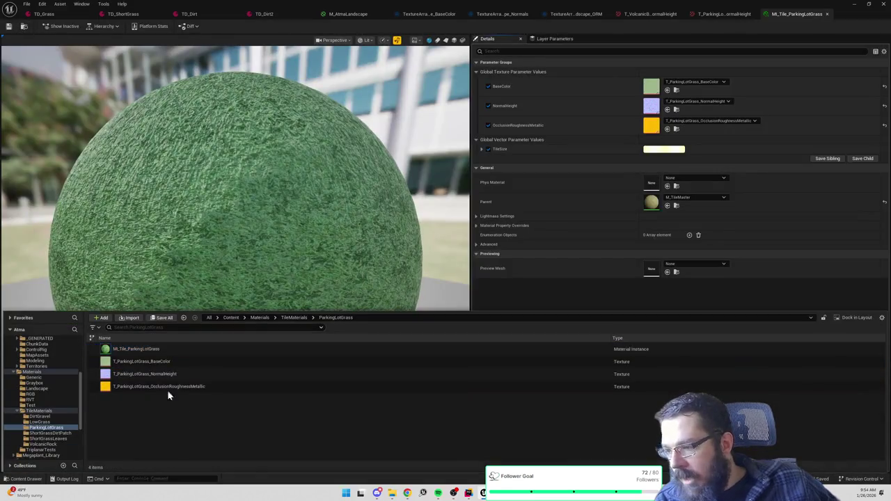
Step: Duplicate the material instance and name the copy MI_Tile_ParkingLotGrass_1K
key(ctrl+d)
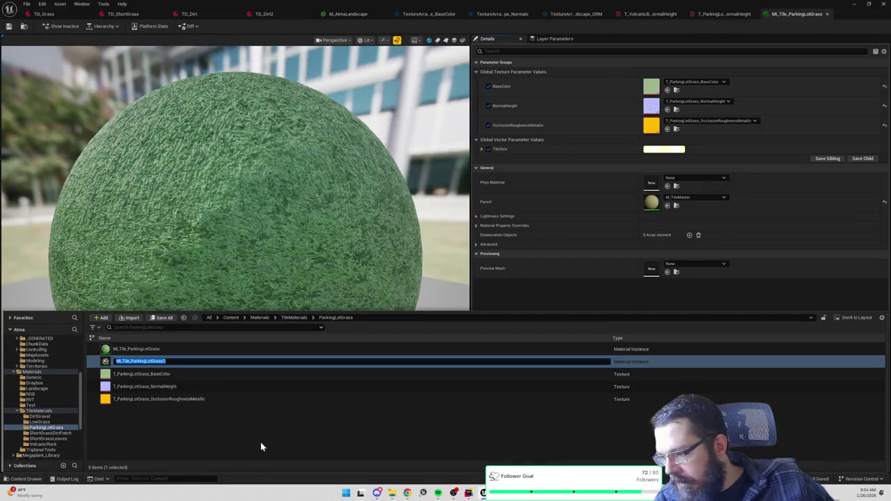
key(End)
key(BackSpace)
text(1K)
key(Return)
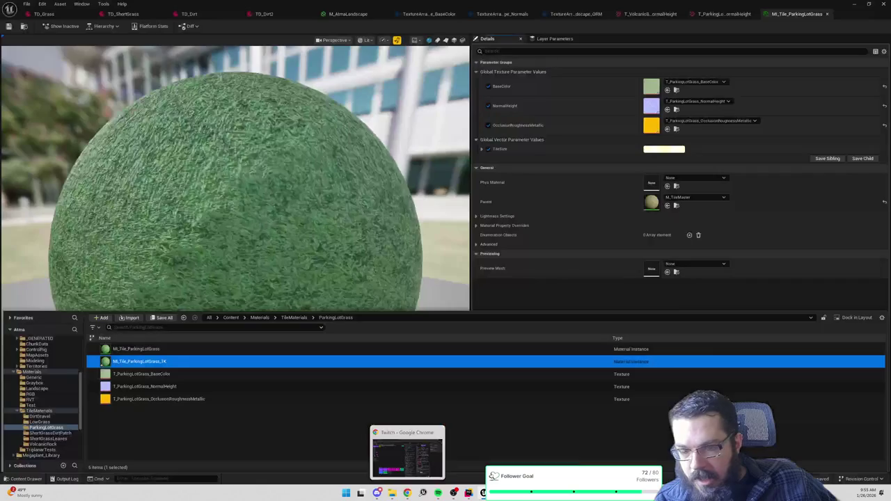
mouse_move(545, 493)
mouse_move(498, 493)
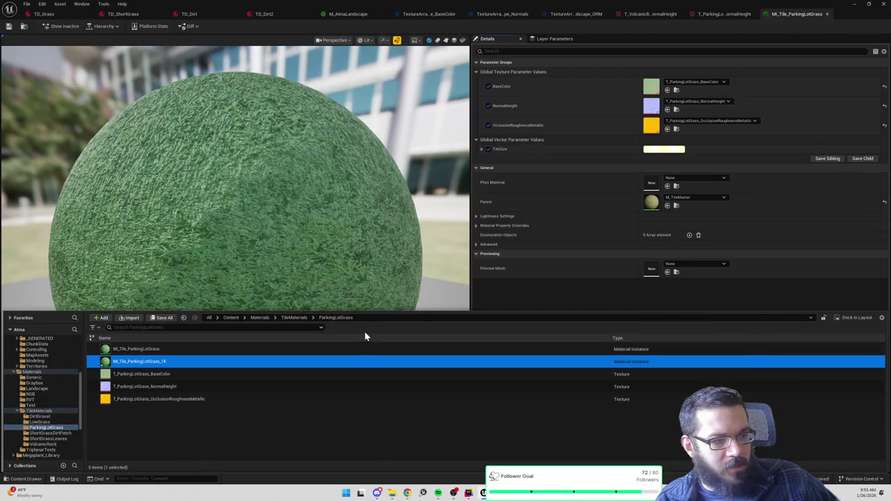
mouse_move(392, 493)
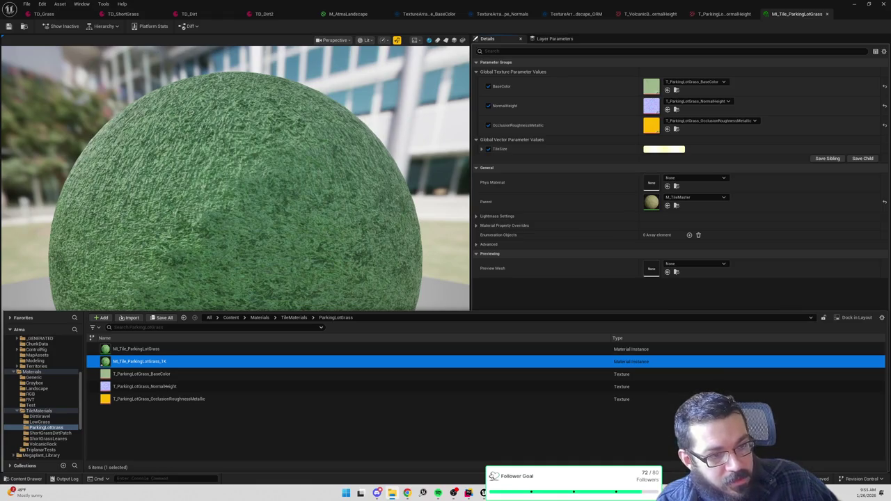
Step: Import the three 1K ParkingLotGrass textures and open MI_Tile_ParkingLotGrass_1K
key(ctrl+space)
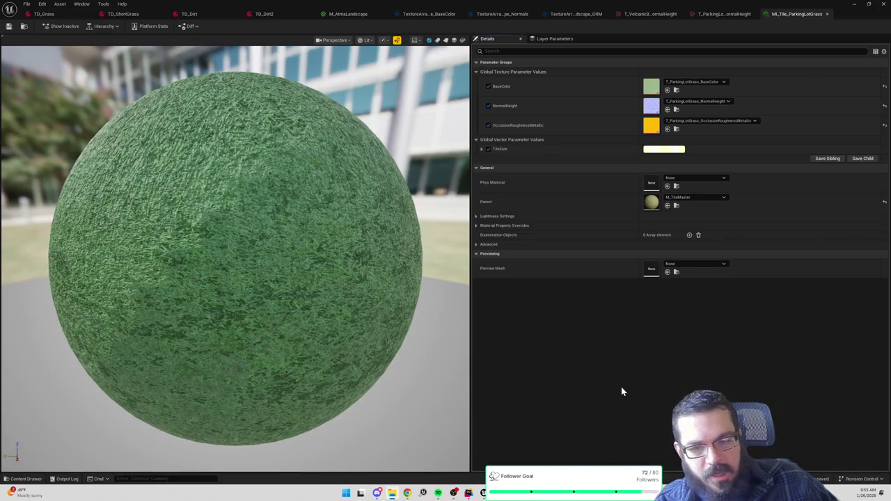
key(ctrl+space)
mouse_move(376, 435)
mouse_down()
mouse_move(342, 427)
mouse_move(352, 423)
mouse_up()
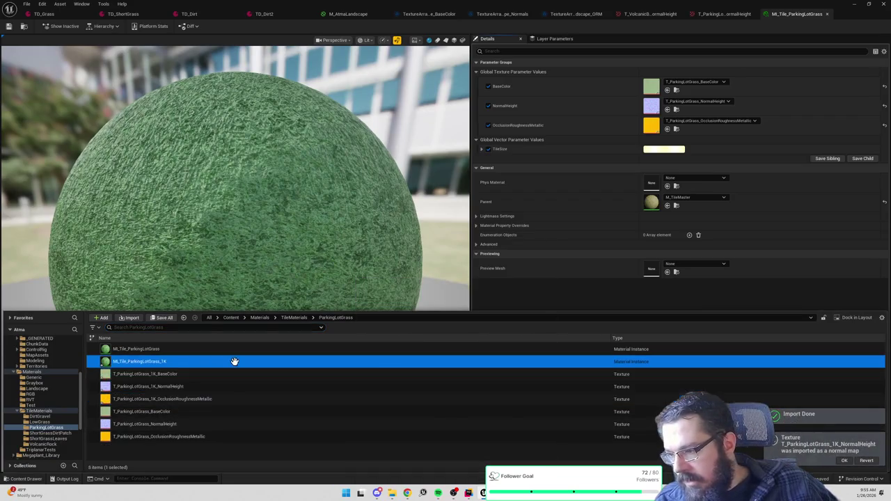
click(162, 348)
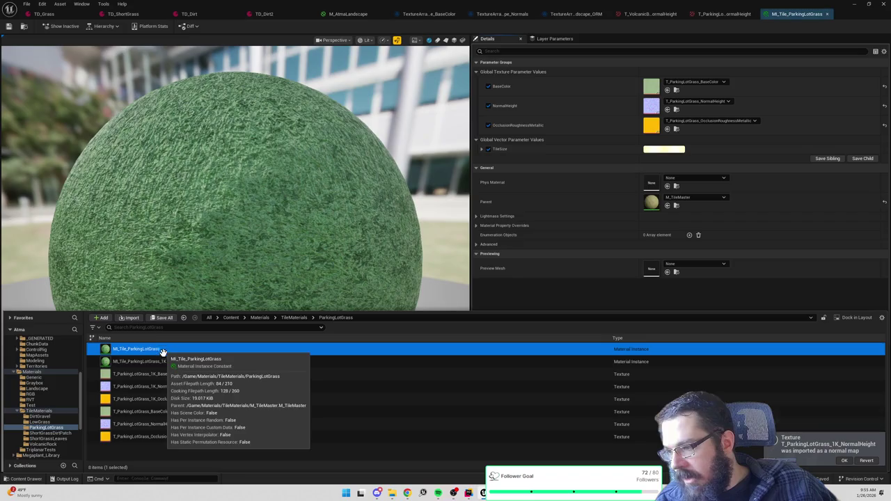
click(163, 361)
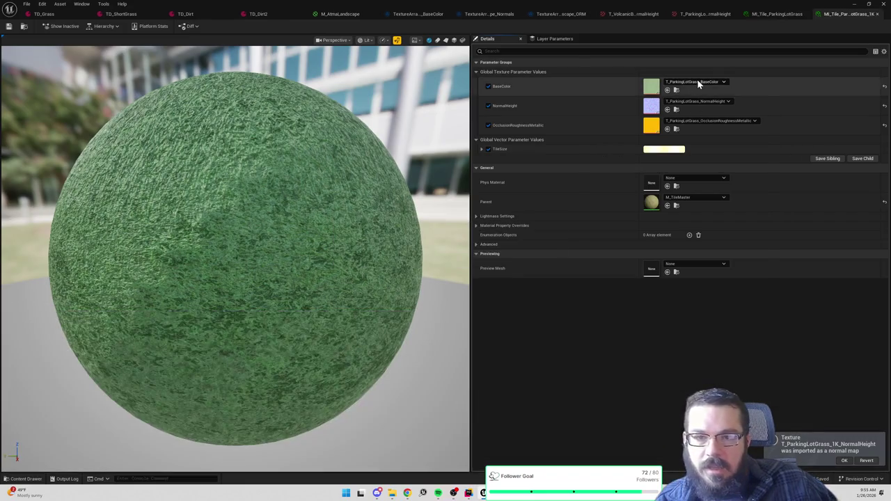
Step: Set the BaseColor, NormalHeight and OcclusionRoughnessMetallic slots to the 1K textures, then save and close
click(696, 81)
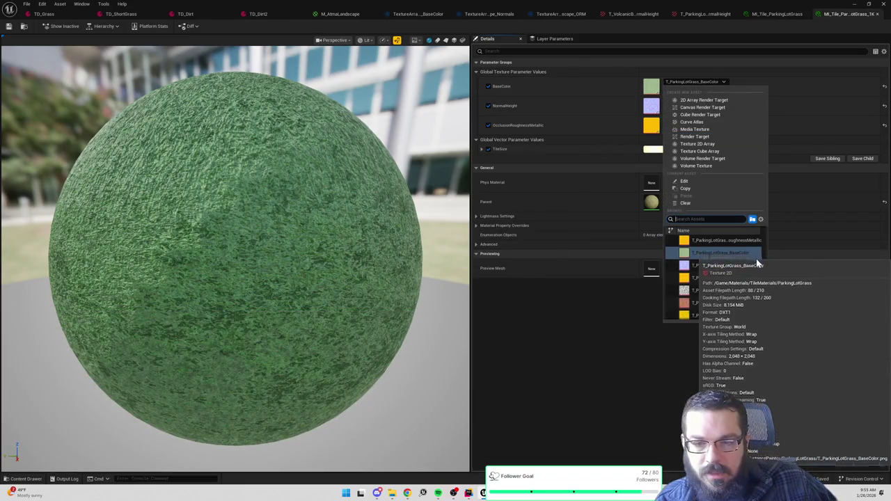
mouse_move(739, 292)
click(620, 322)
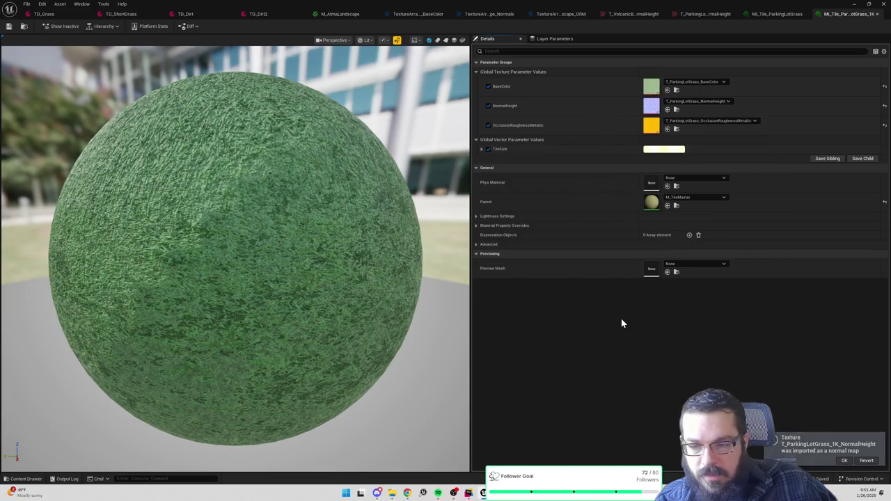
key(ctrl+space)
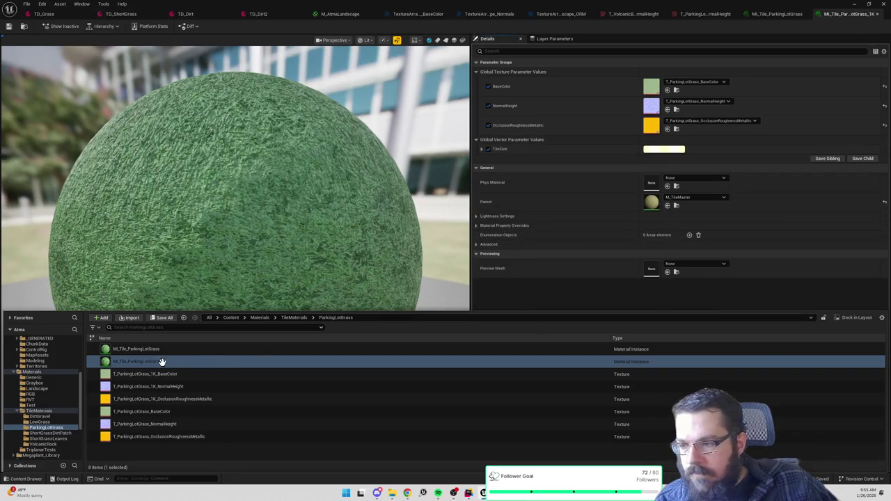
mouse_move(146, 374)
mouse_down()
mouse_move(640, 143)
mouse_move(642, 85)
mouse_up()
click(715, 103)
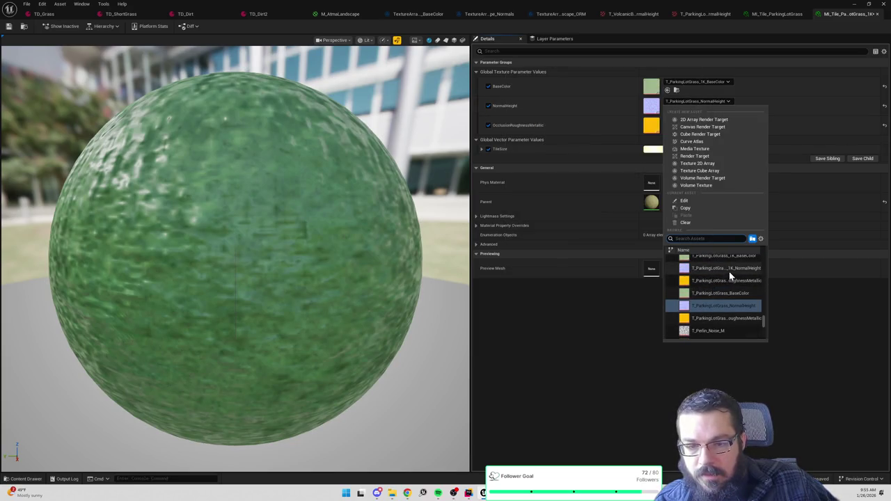
click(728, 270)
click(709, 121)
scroll(732, 292, up, 3)
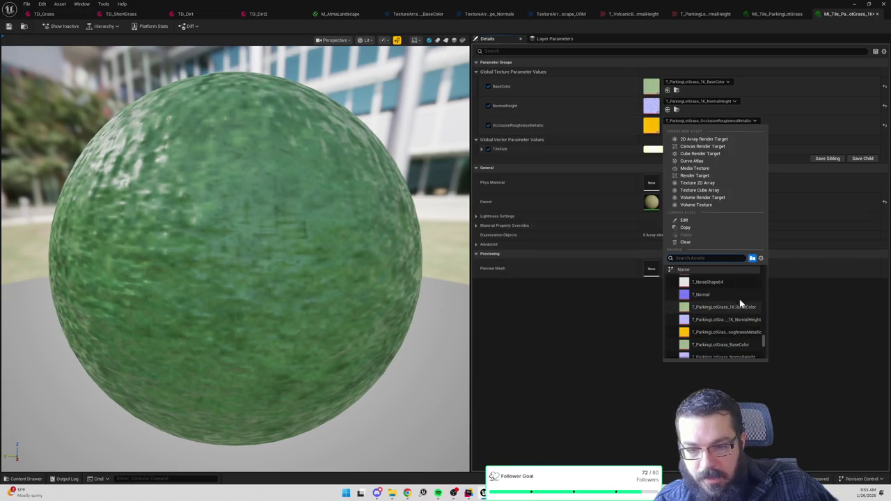
click(739, 329)
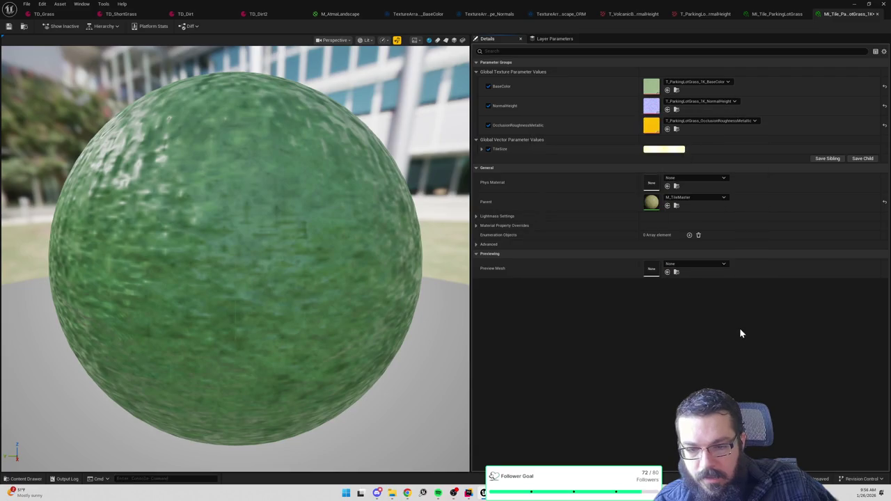
key(ctrl+s)
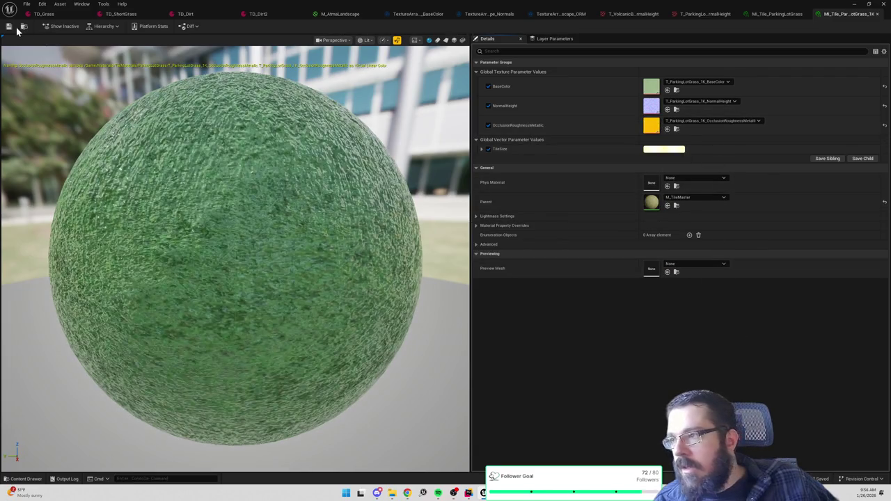
click(853, 4)
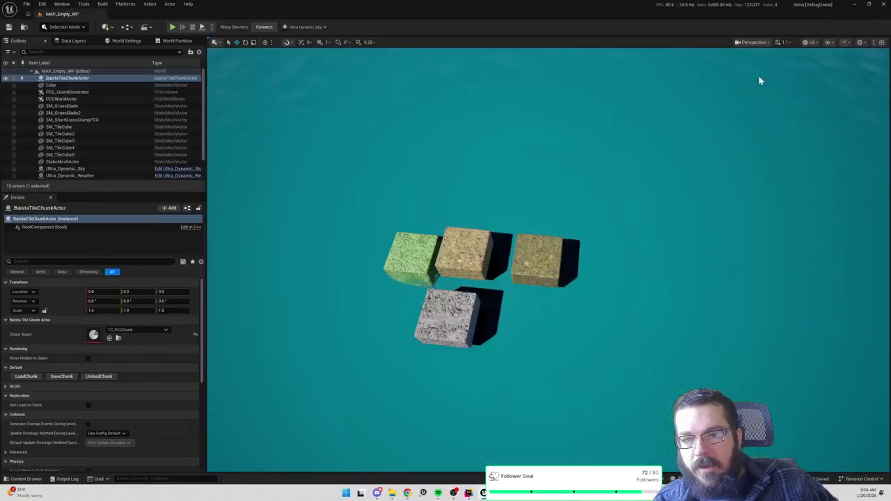
click(503, 203)
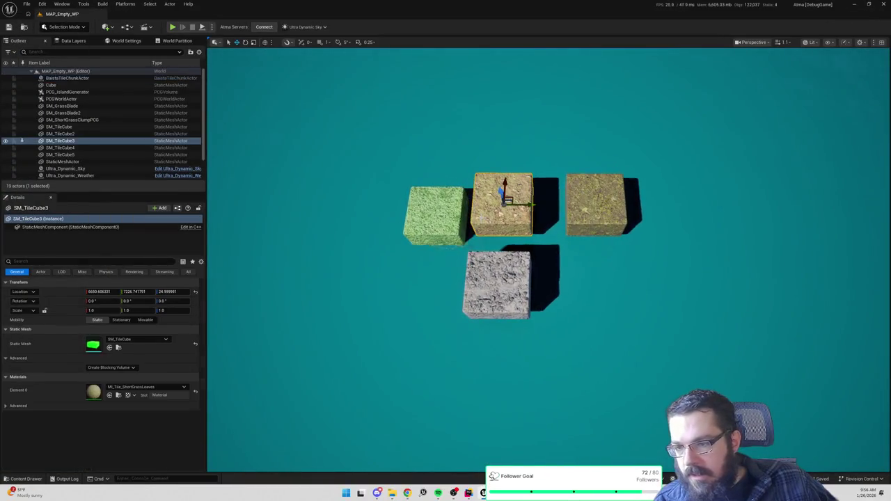
click(429, 215)
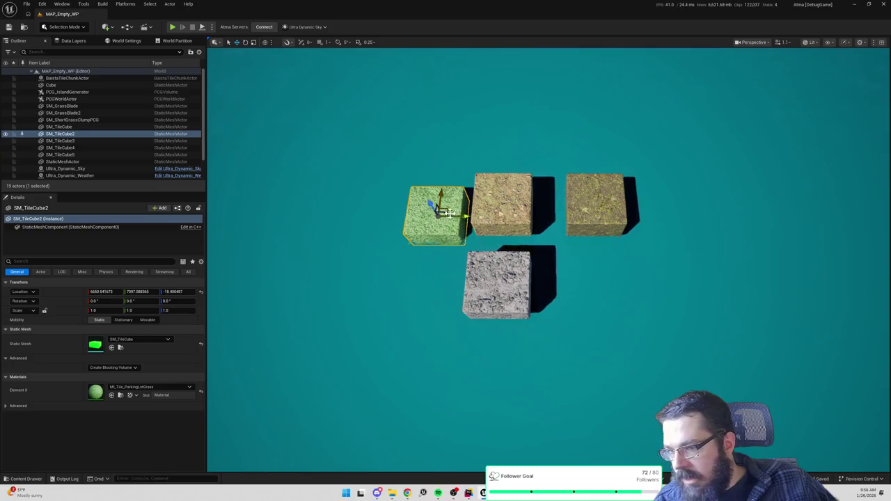
key(ctrl+d)
drag(465, 216, 380, 216)
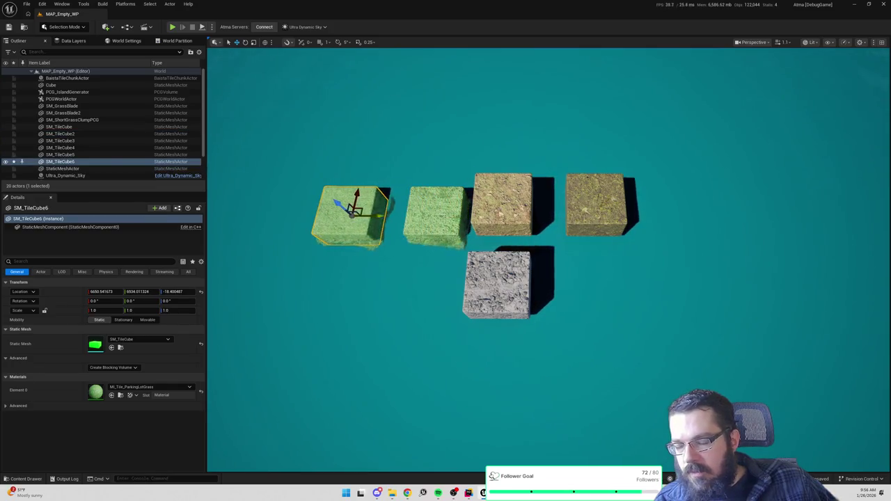
key(f)
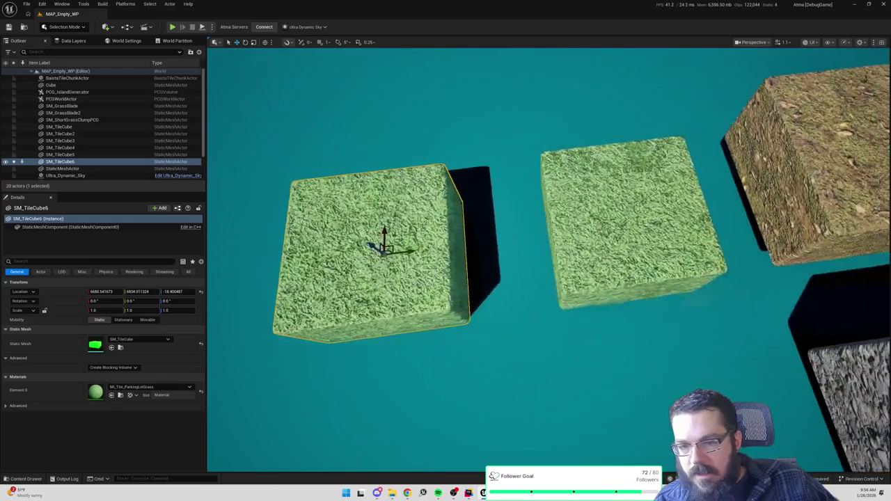
click(144, 389)
click(172, 315)
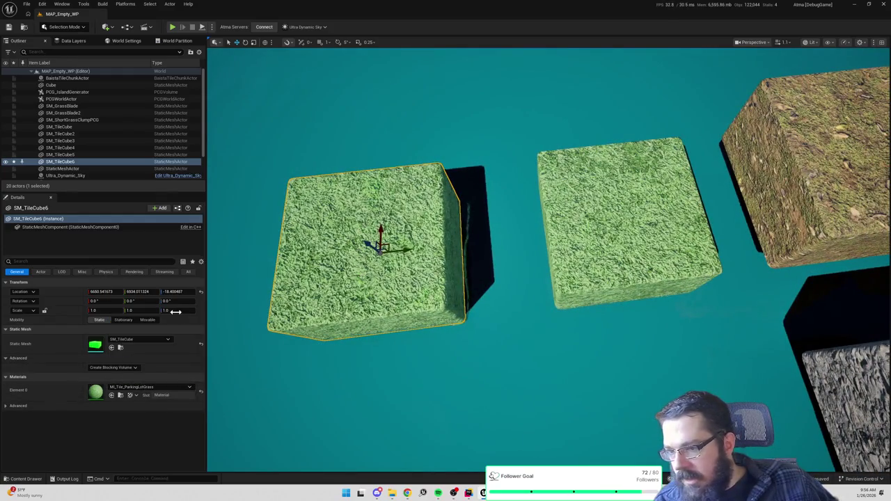
drag(548, 257, 548, 229)
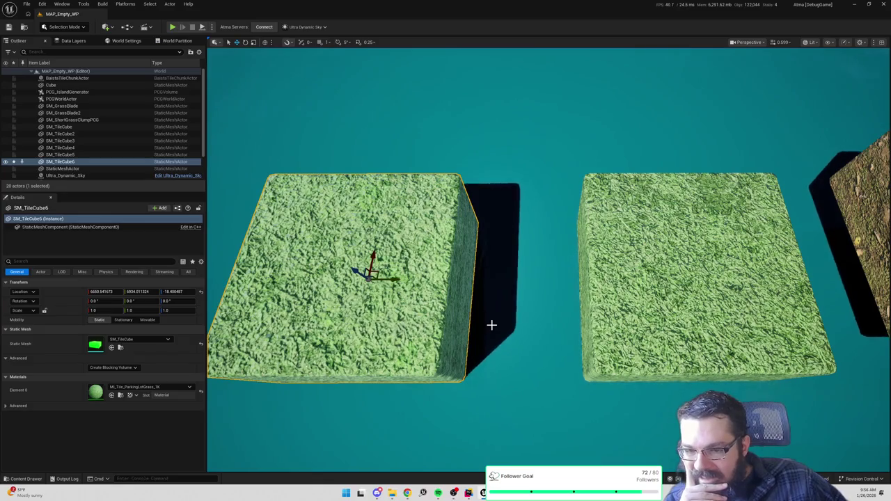
scroll(533, 243, down, 5)
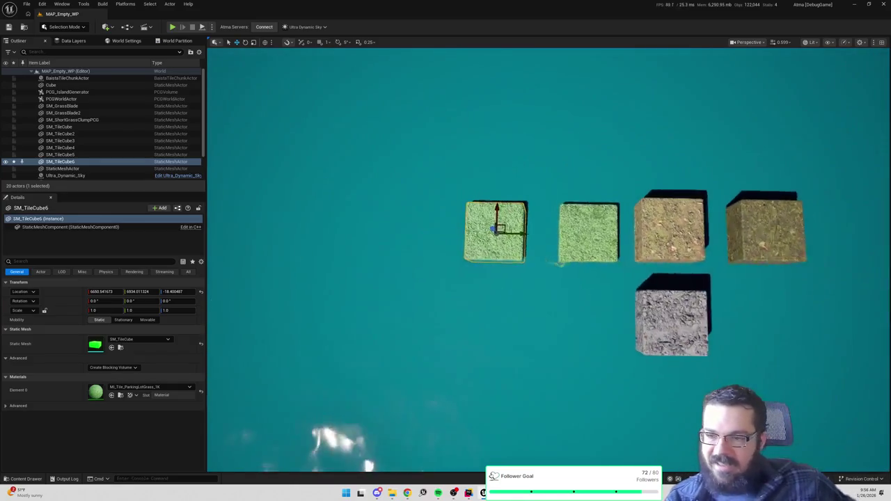
drag(543, 279, 543, 198)
scroll(543, 278, down, 2)
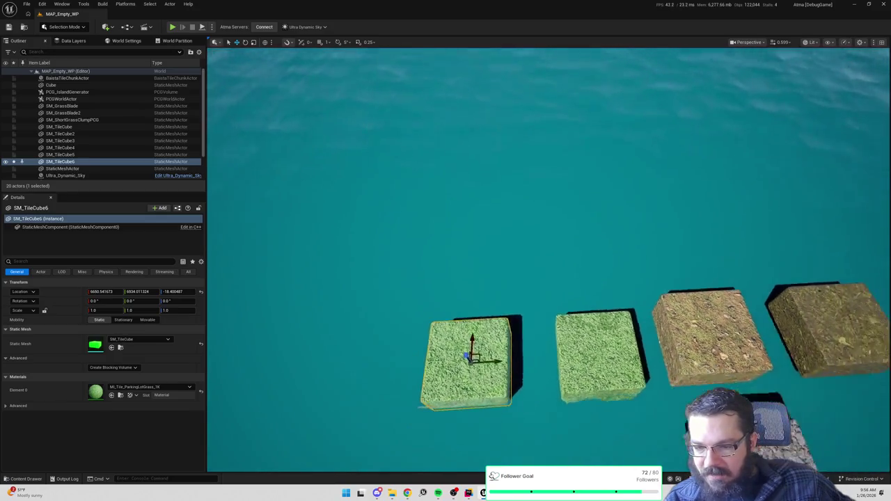
scroll(543, 278, down, 3)
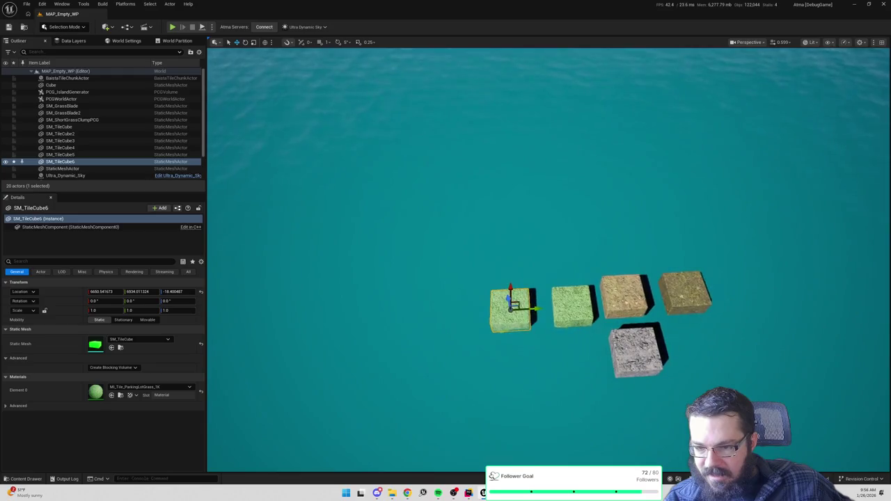
click(564, 275)
scroll(563, 276, up, 3)
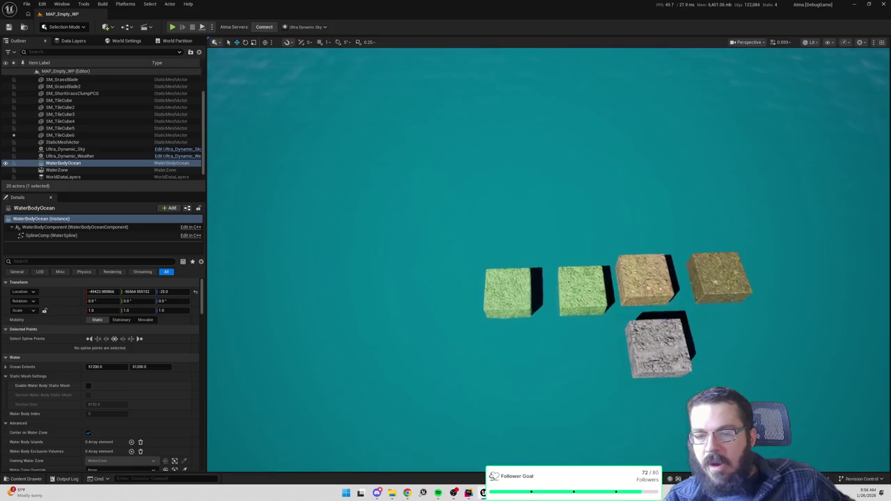
scroll(557, 293, up, 5)
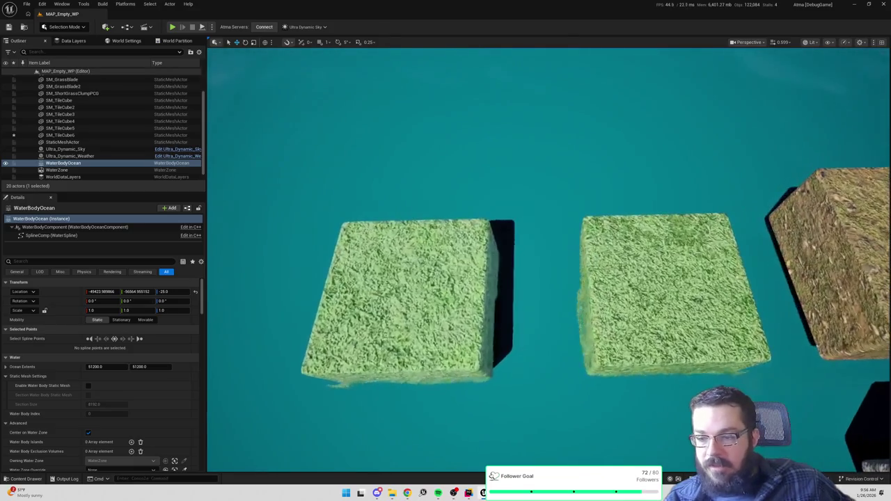
scroll(550, 292, up, 5)
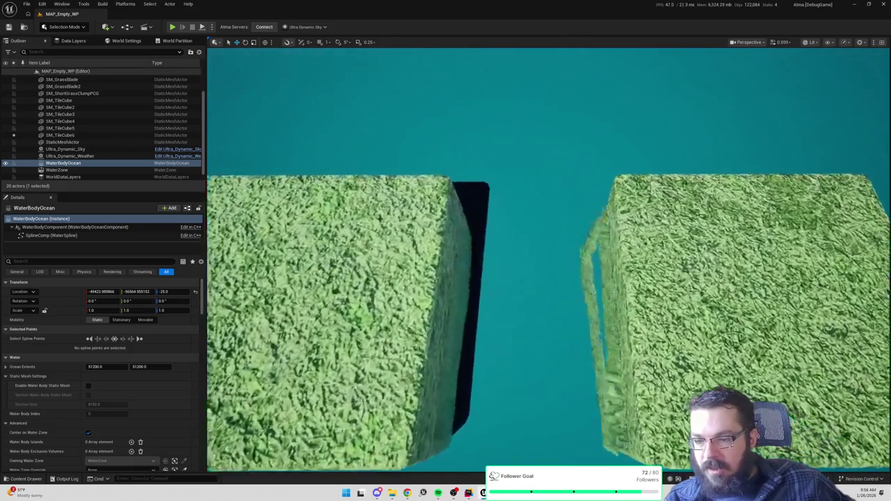
scroll(550, 292, down, 5)
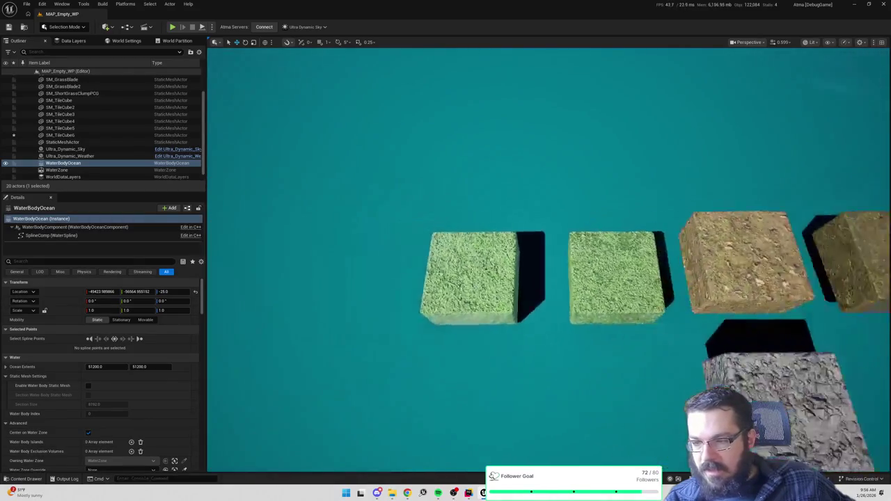
scroll(550, 278, down, 5)
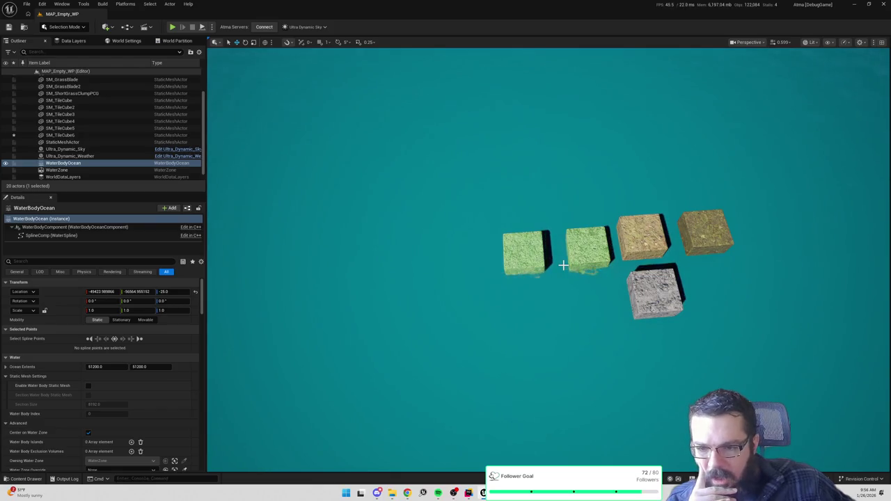
click(671, 295)
scroll(671, 295, up, 3)
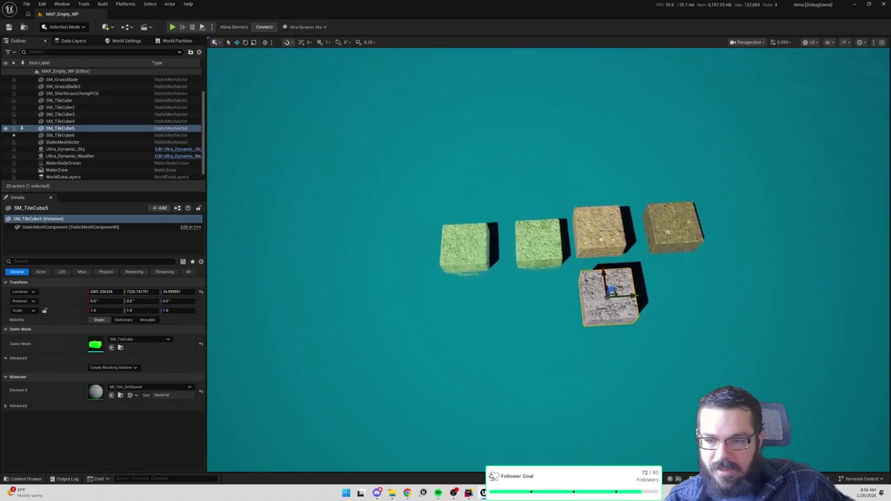
scroll(672, 334, up, 1)
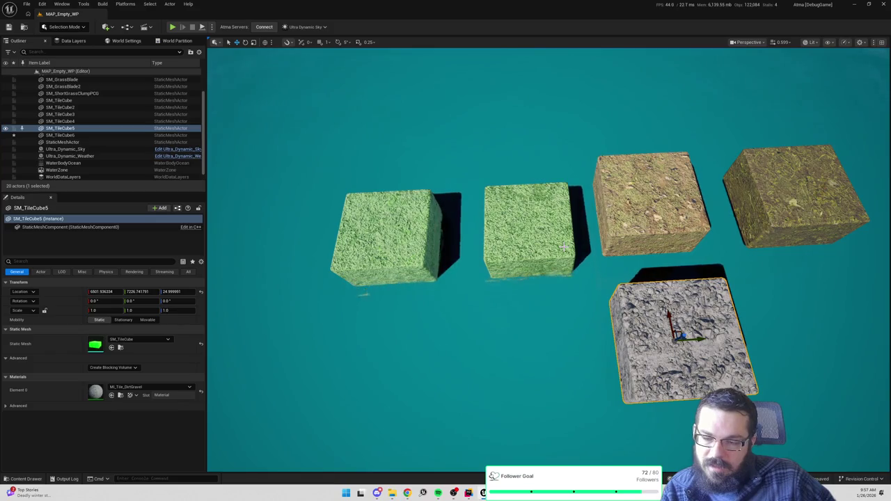
scroll(564, 246, up, 5)
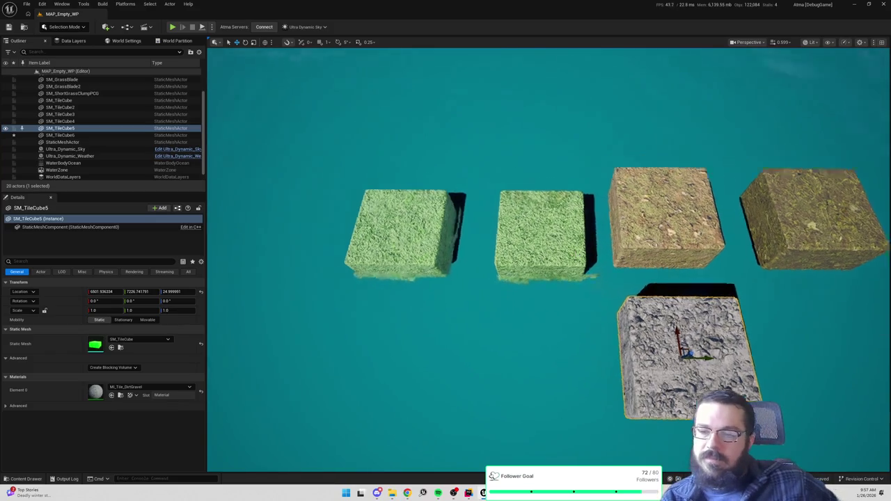
scroll(548, 258, up, 3)
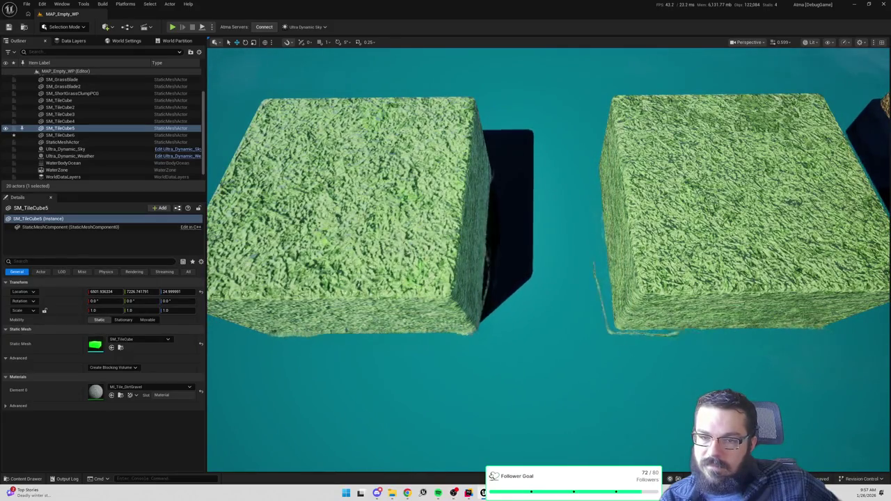
scroll(548, 258, down, 5)
scroll(548, 258, down, 5)
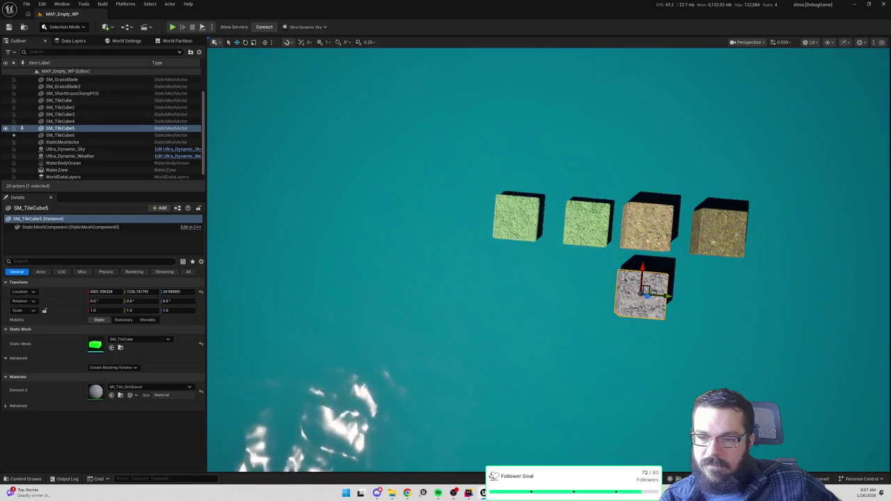
scroll(548, 258, down, 6)
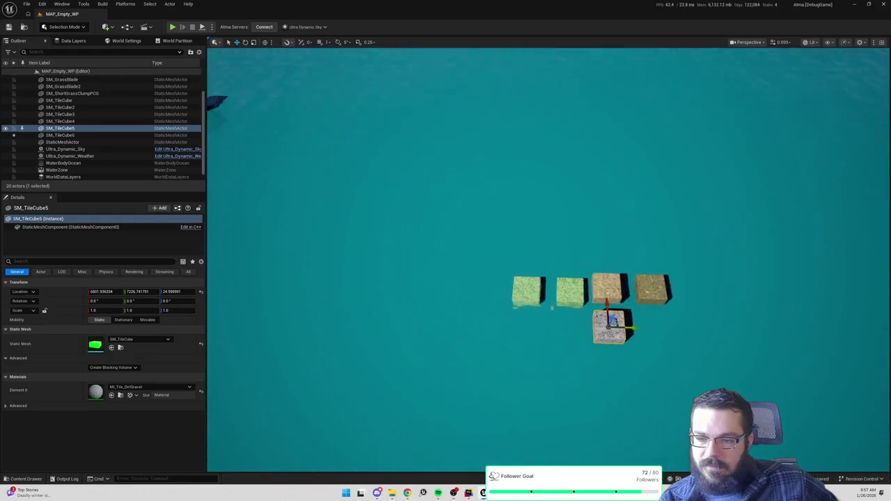
scroll(548, 257, up, 3)
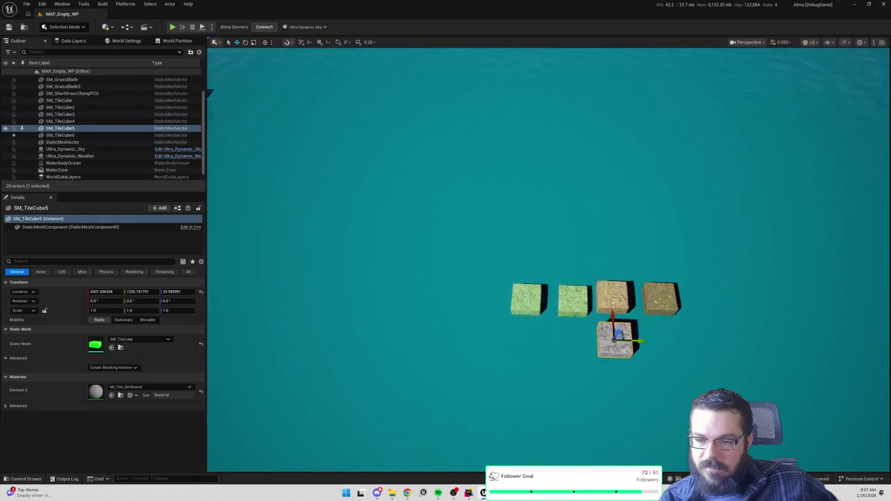
scroll(633, 306, up, 1)
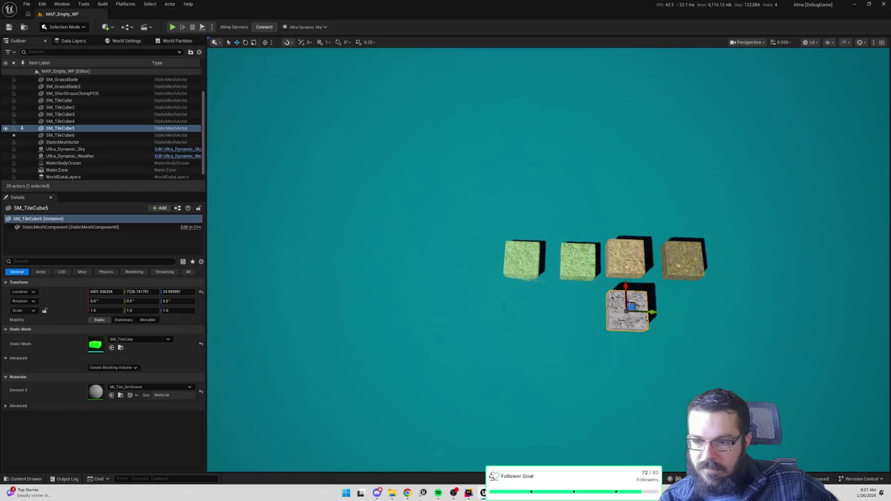
scroll(548, 257, up, 5)
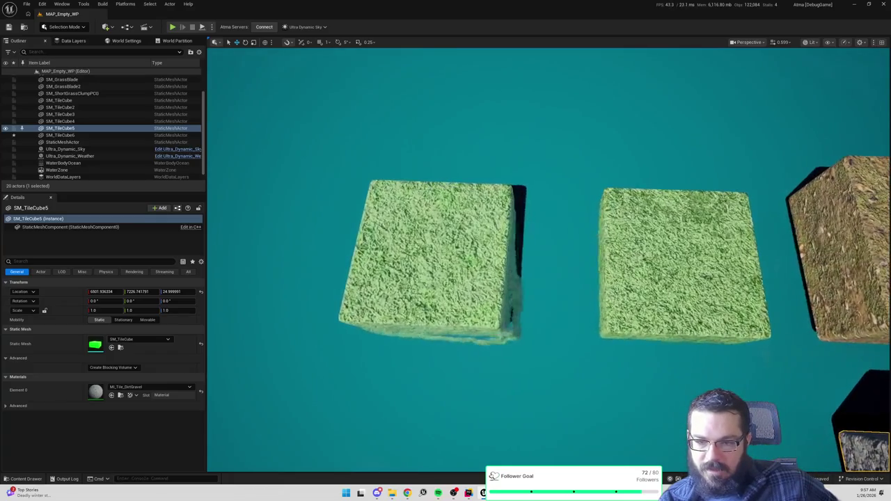
scroll(549, 258, up, 3)
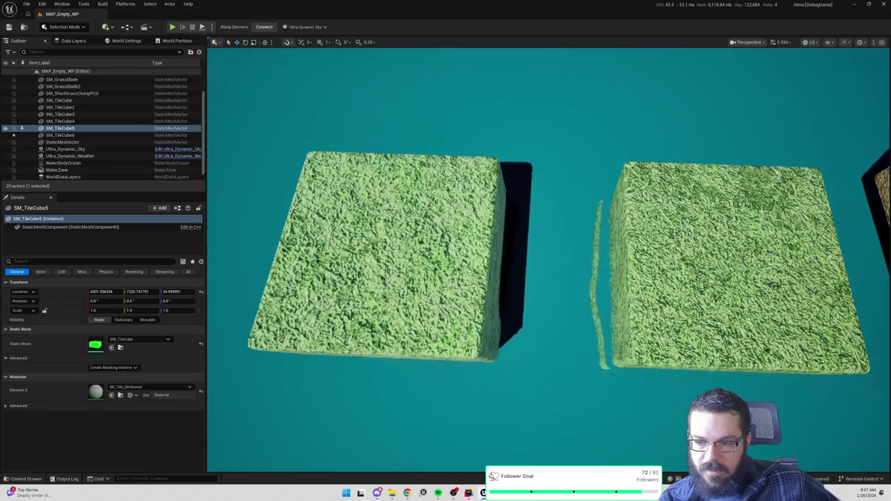
scroll(548, 257, down, 4)
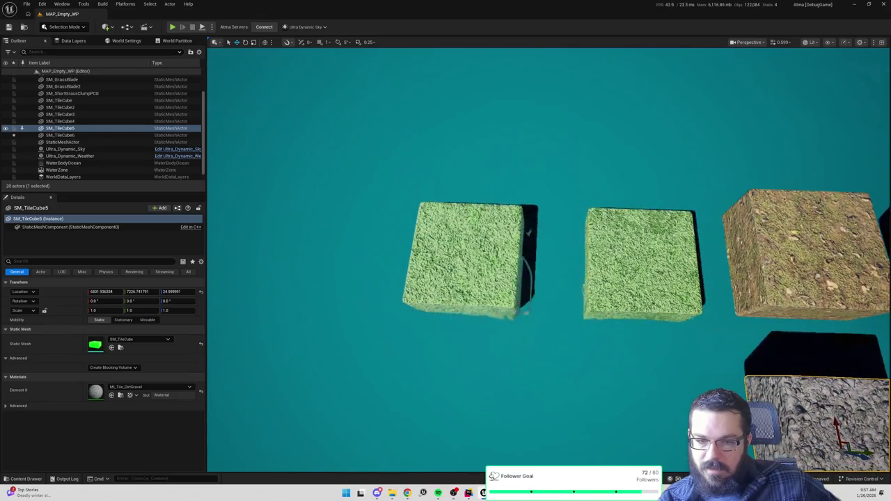
scroll(549, 257, up, 3)
scroll(549, 257, up, 3)
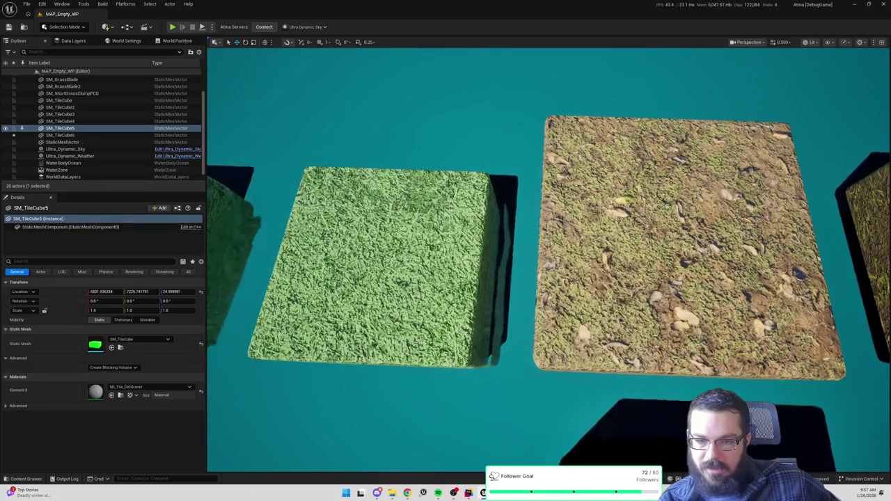
key(d)
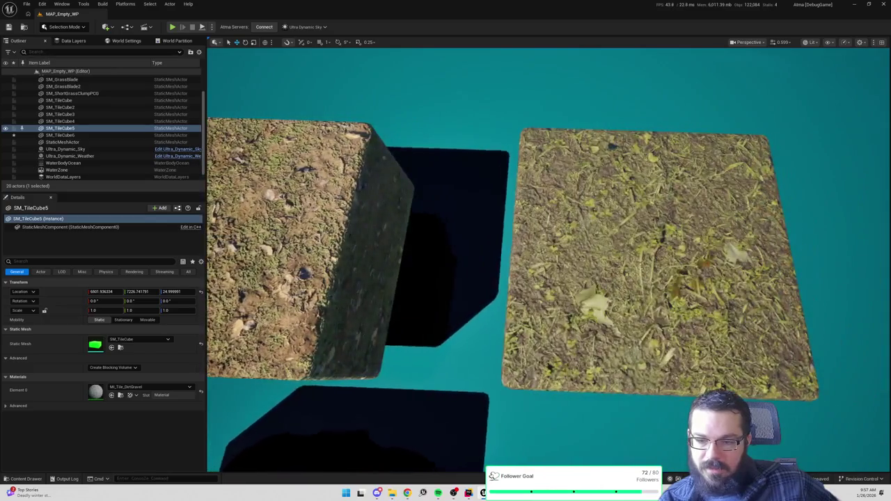
scroll(548, 278, down, 5)
scroll(549, 278, up, 5)
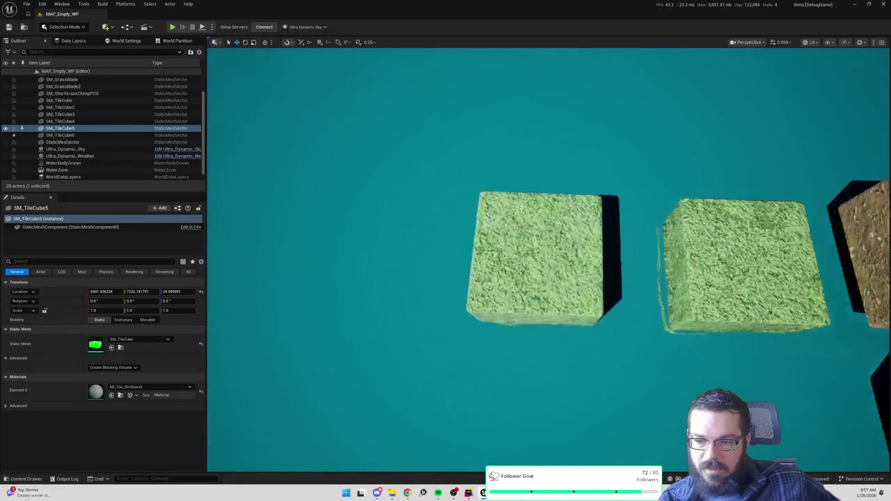
scroll(548, 279, down, 5)
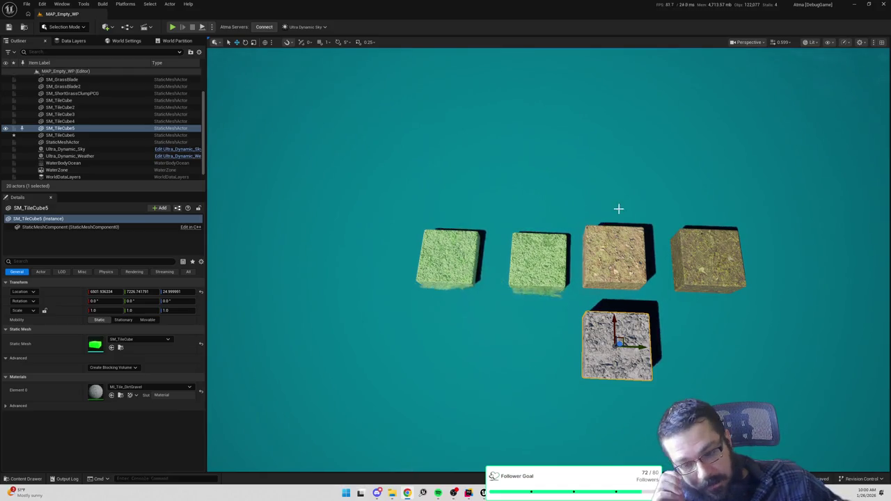
drag(738, 204, 737, 181)
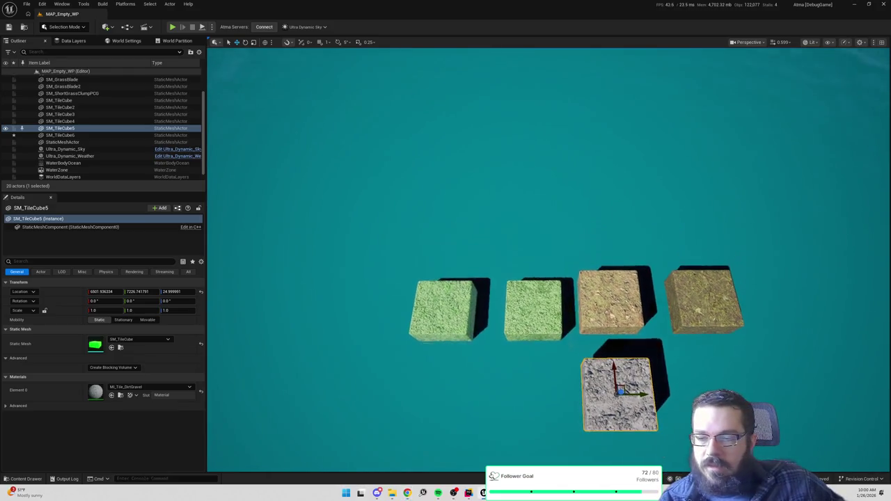
Step: Search 'texturearray_n' from the Content root and open the Normals texture array
key(ctrl+space)
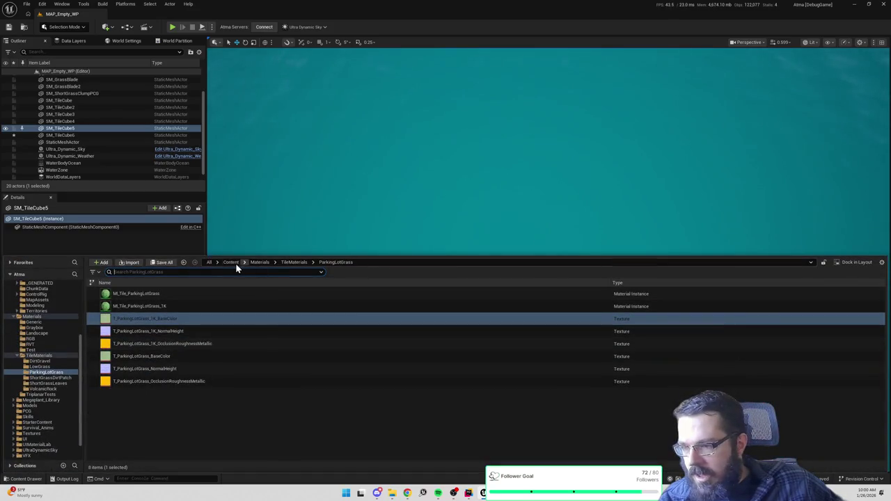
click(231, 263)
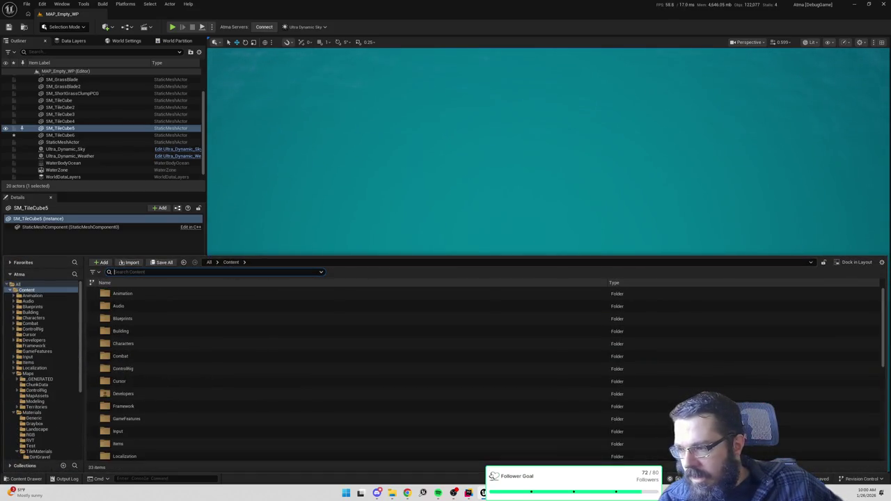
text(texturearray_n)
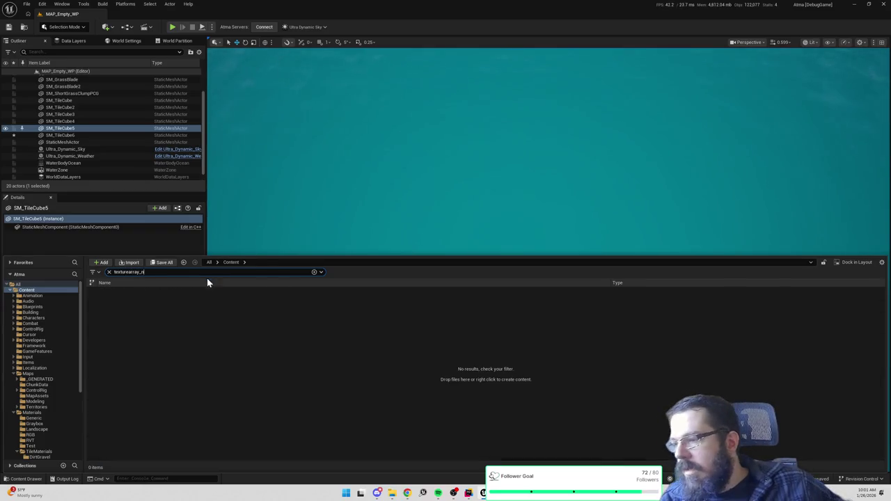
double_click(153, 307)
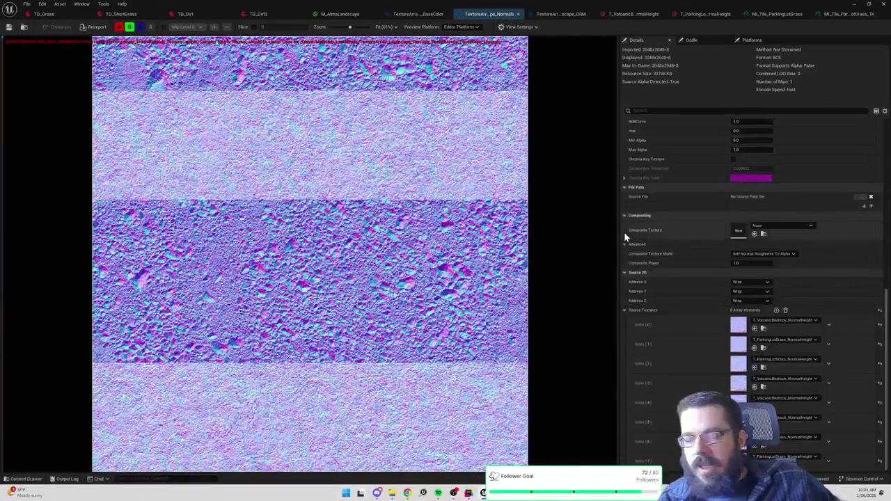
Step: Reset all eight Source Textures indices to None and save the array
click(879, 325)
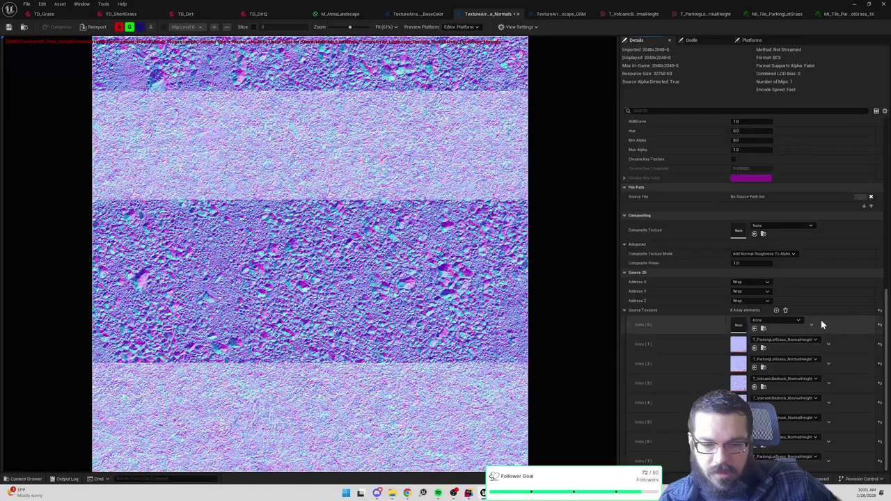
click(880, 344)
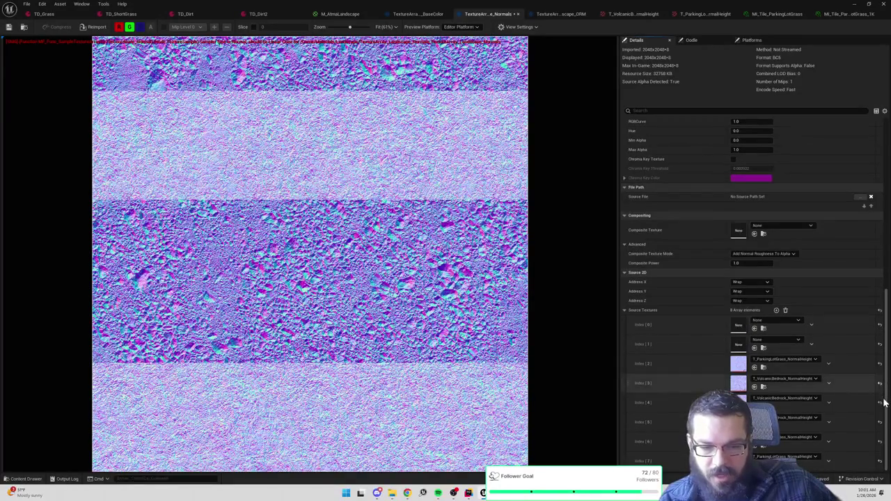
click(879, 383)
click(880, 403)
click(879, 422)
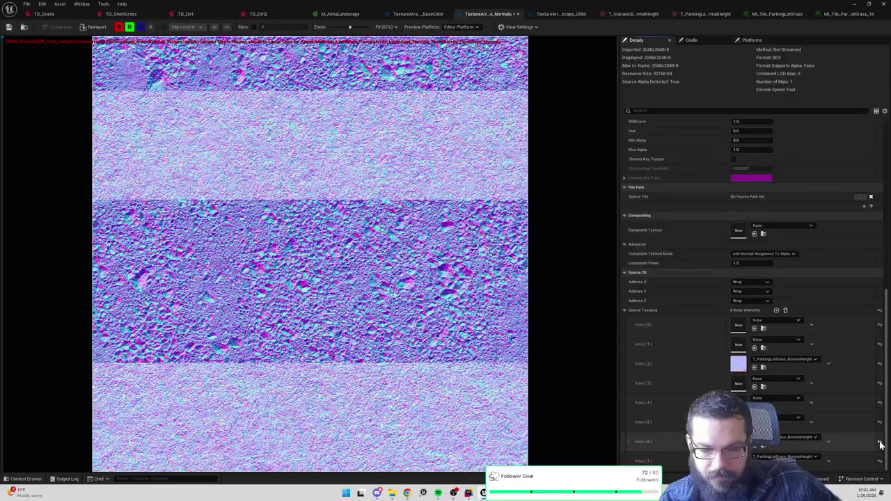
click(879, 461)
click(880, 365)
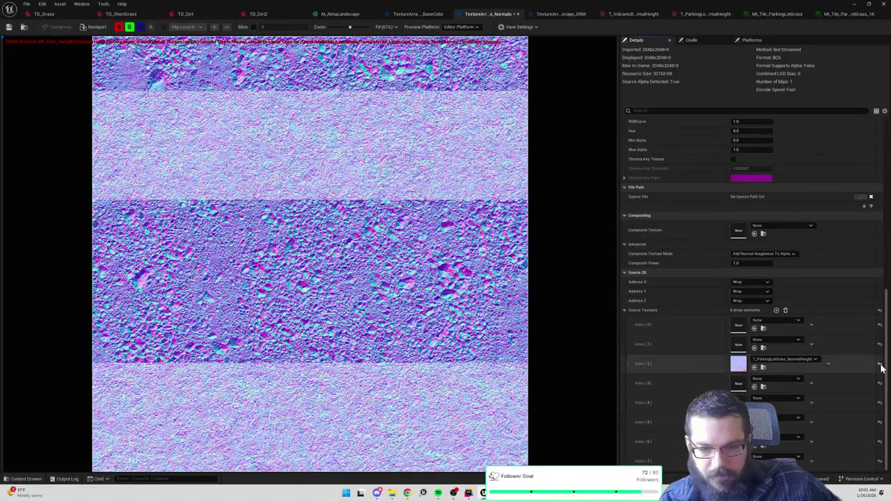
click(9, 28)
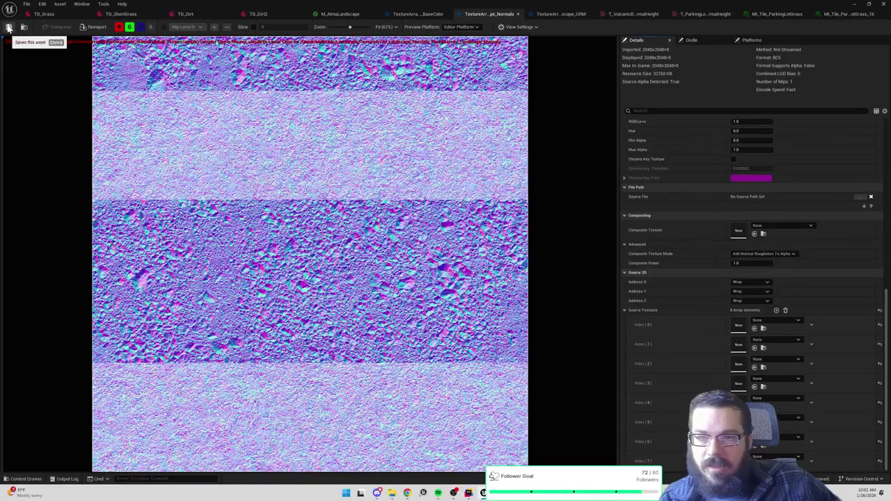
Step: Assign T_ParkingLotGrass_1K_NormalHeight to Index [0], save, and close the editor
click(23, 27)
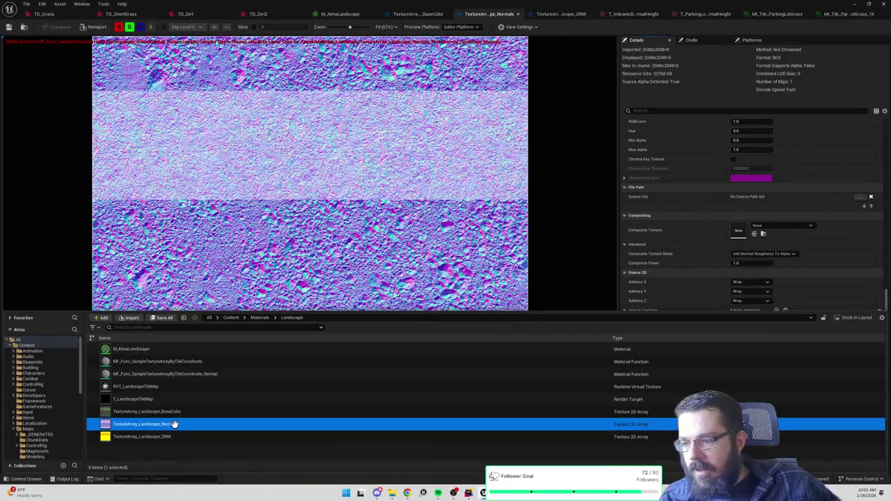
mouse_move(174, 423)
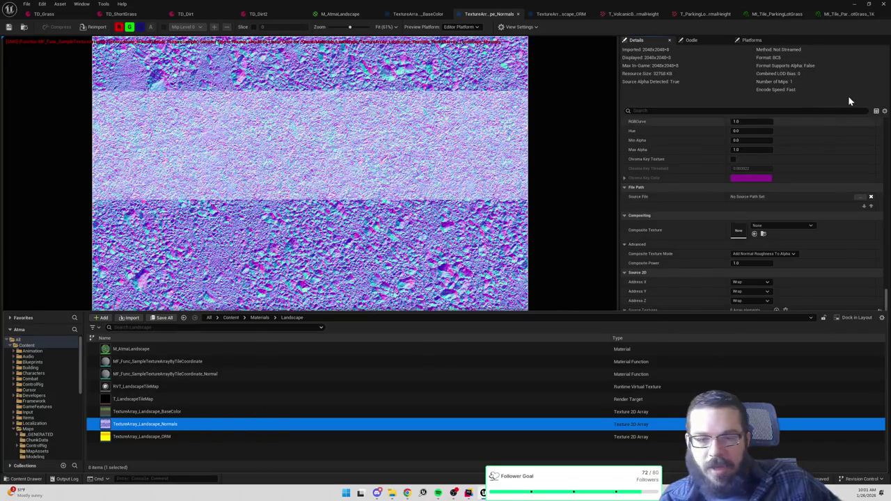
click(851, 81)
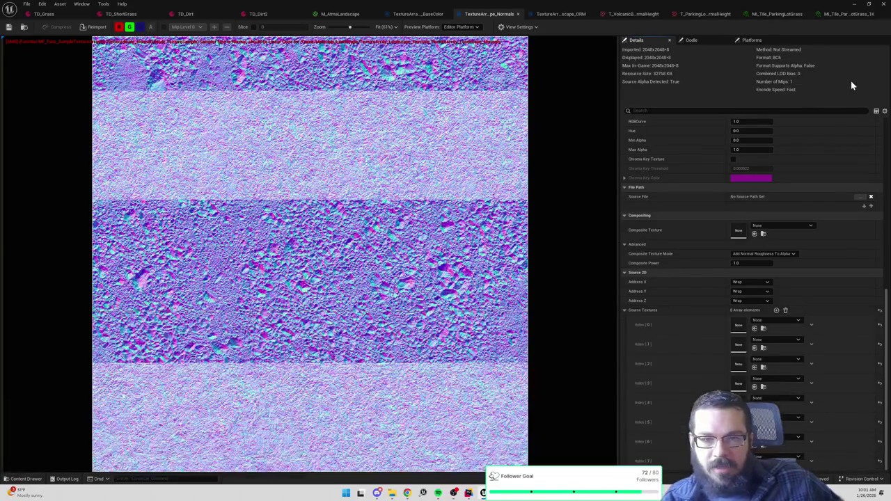
click(778, 322)
text(_1k)
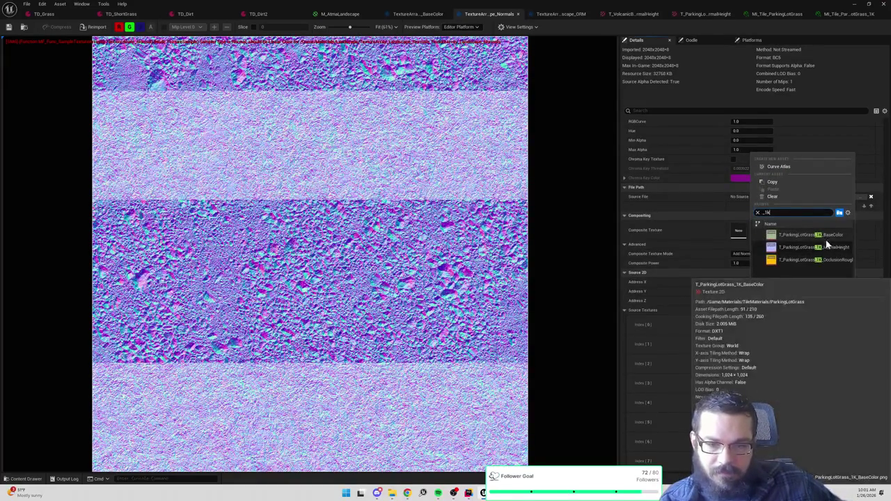
click(825, 247)
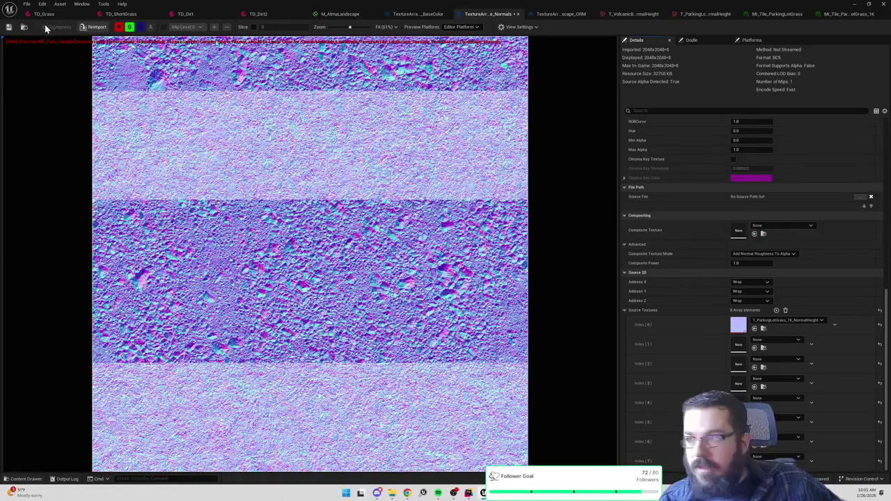
click(8, 26)
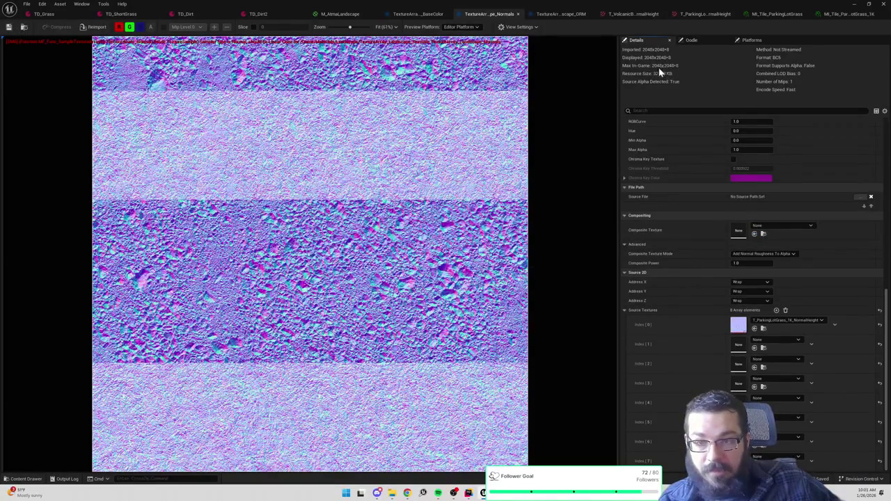
click(867, 4)
key(Escape)
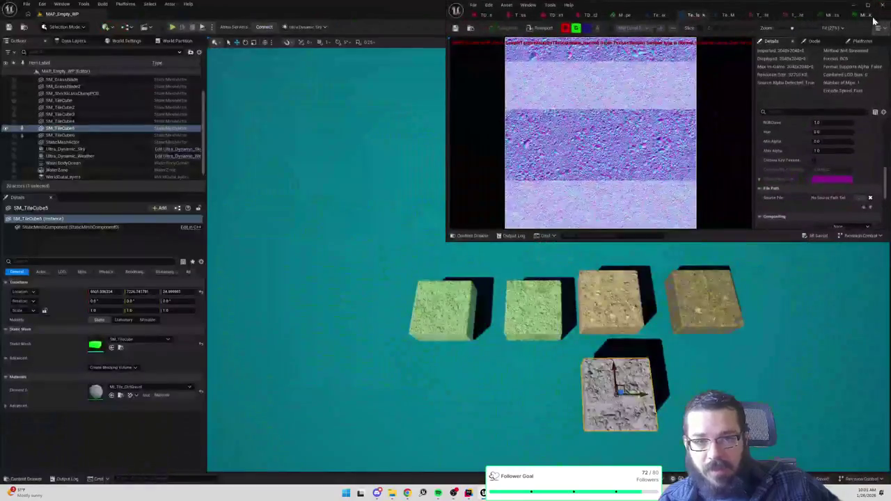
Step: Close the texture array window, select TextureArray_Landscape_Normals in the Content Drawer, then switch to Rider
click(883, 6)
key(ctrl+space)
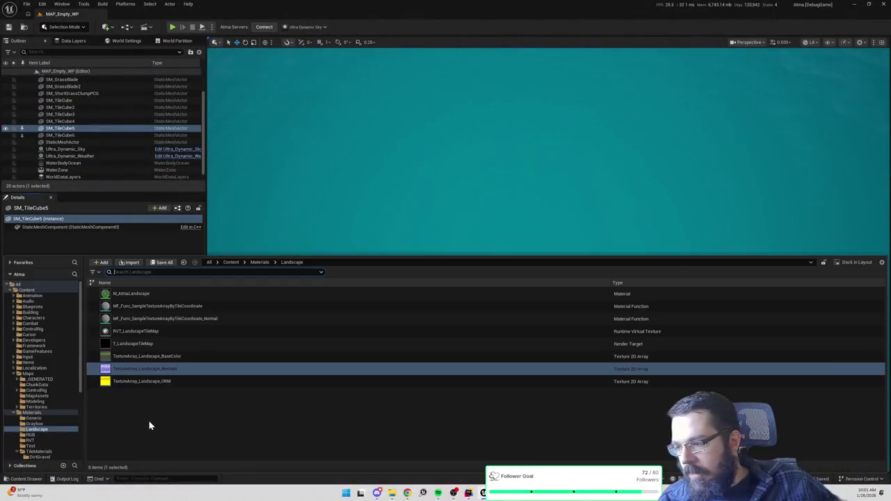
click(161, 370)
key(ctrl+space)
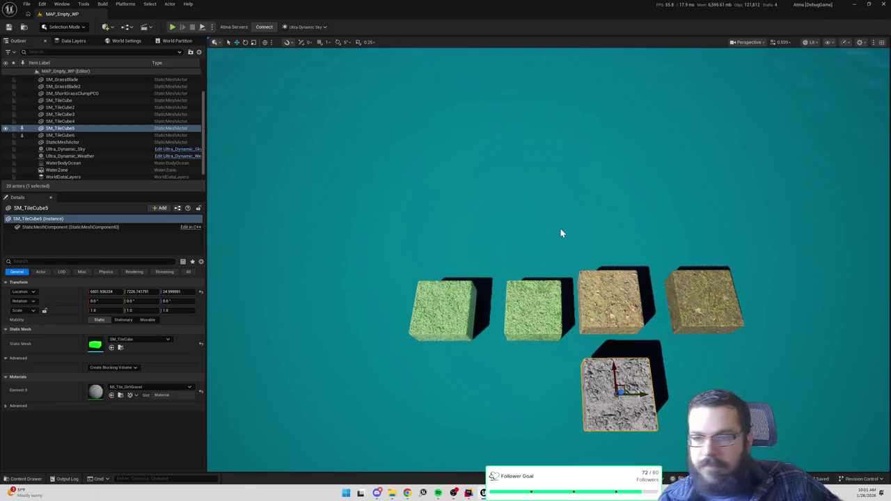
key(alt+Tab)
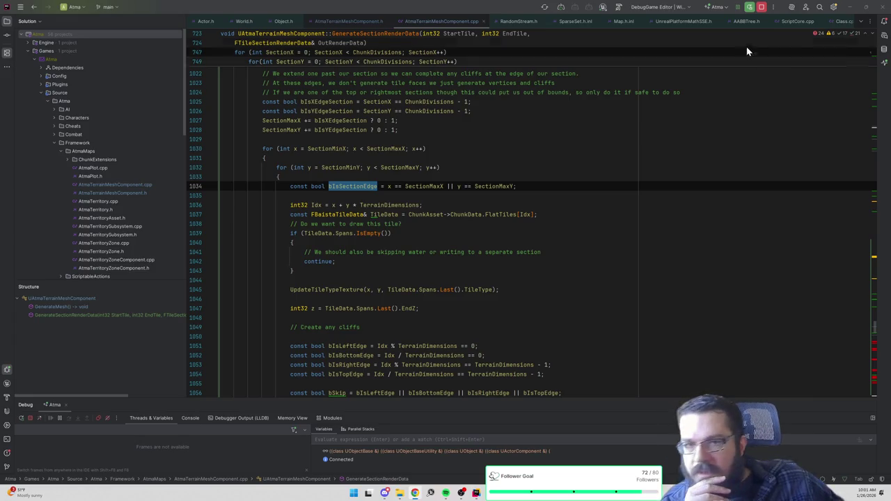
Step: Stop Rider's Atma debug session and switch to Substance 3D Painter
click(760, 8)
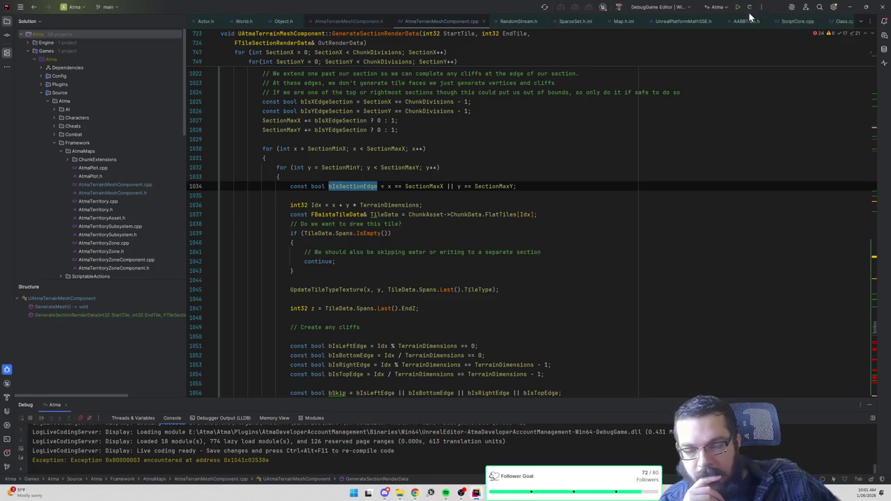
key(alt+Tab)
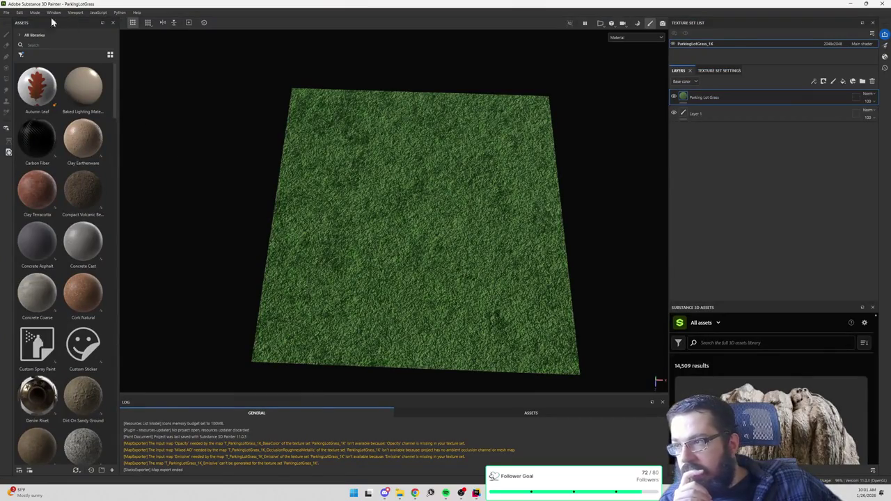
click(19, 12)
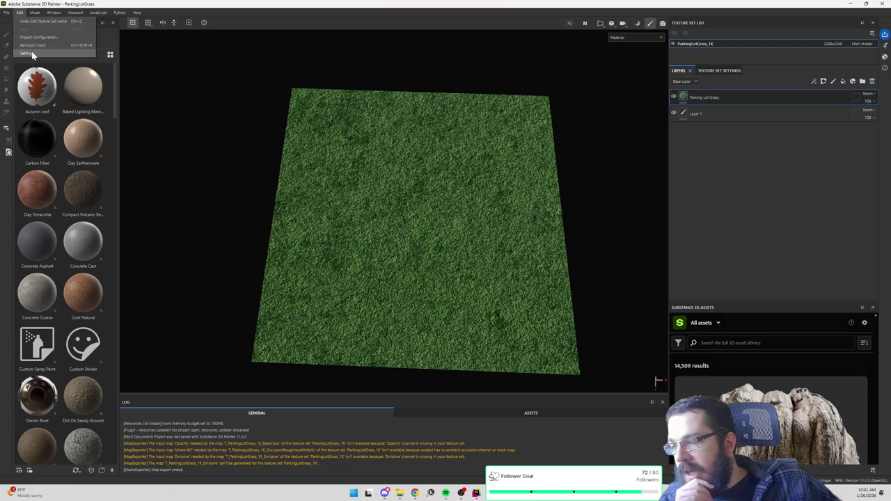
click(31, 52)
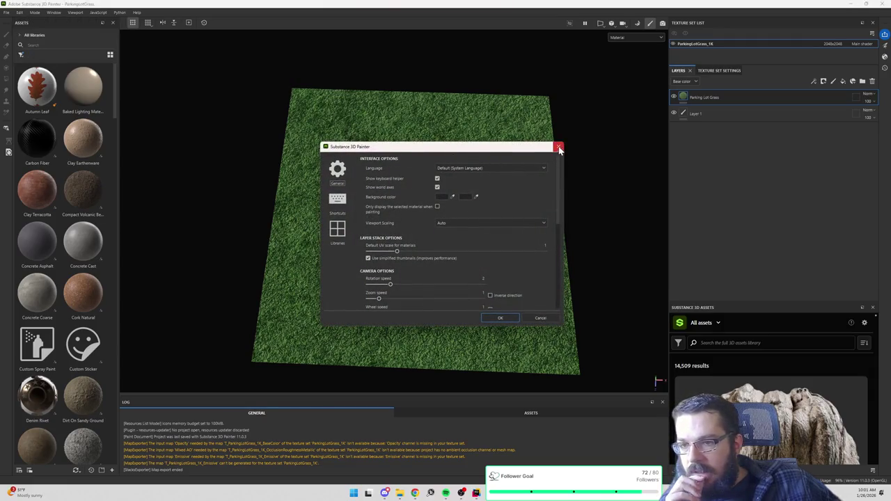
click(558, 146)
click(21, 12)
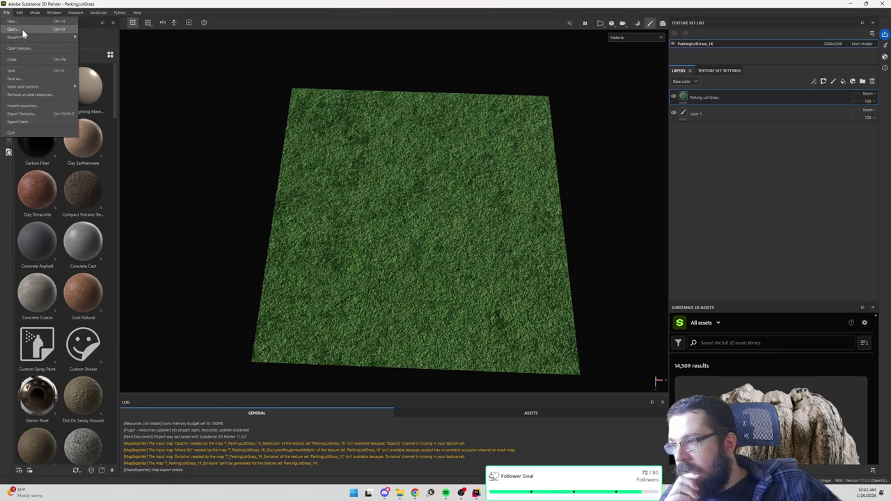
click(20, 114)
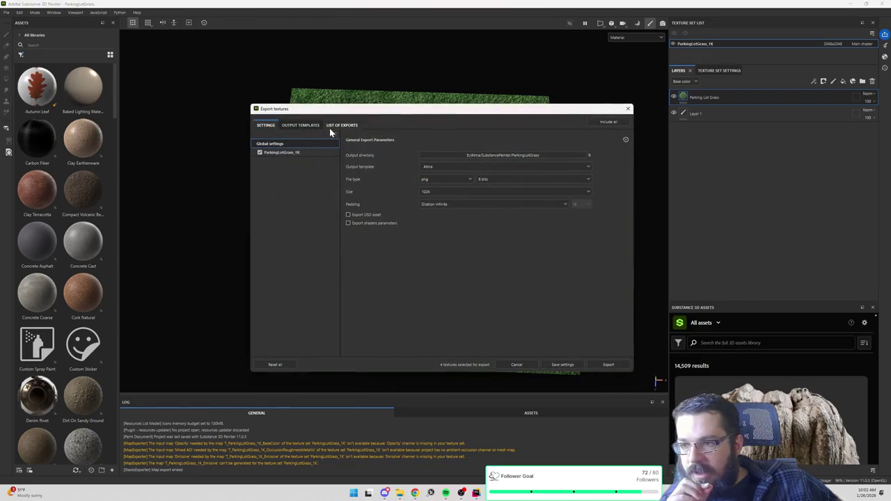
click(347, 126)
click(307, 126)
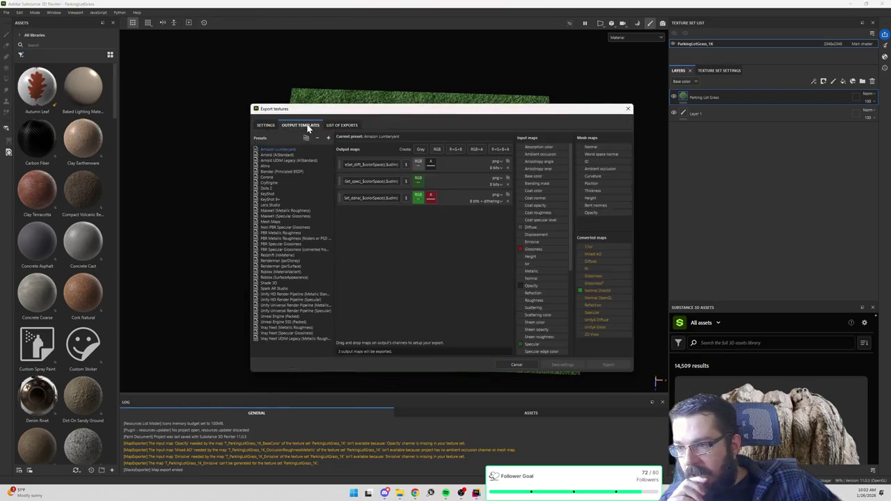
click(265, 166)
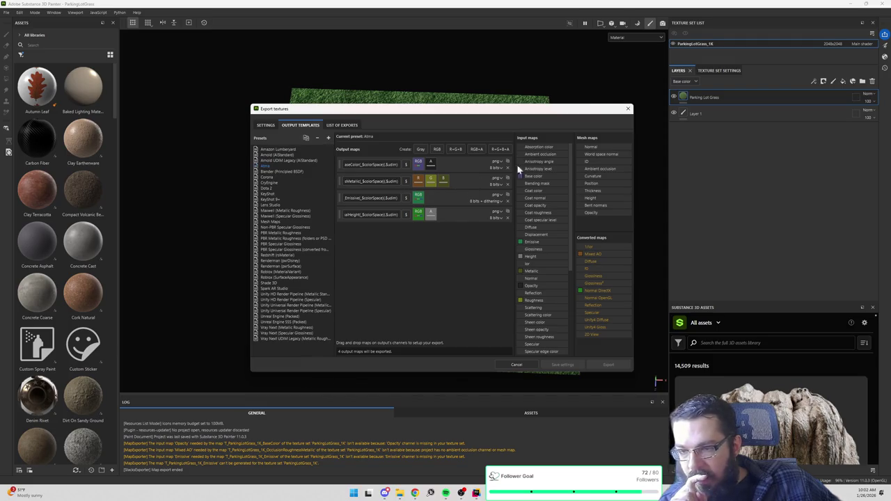
click(628, 108)
click(850, 6)
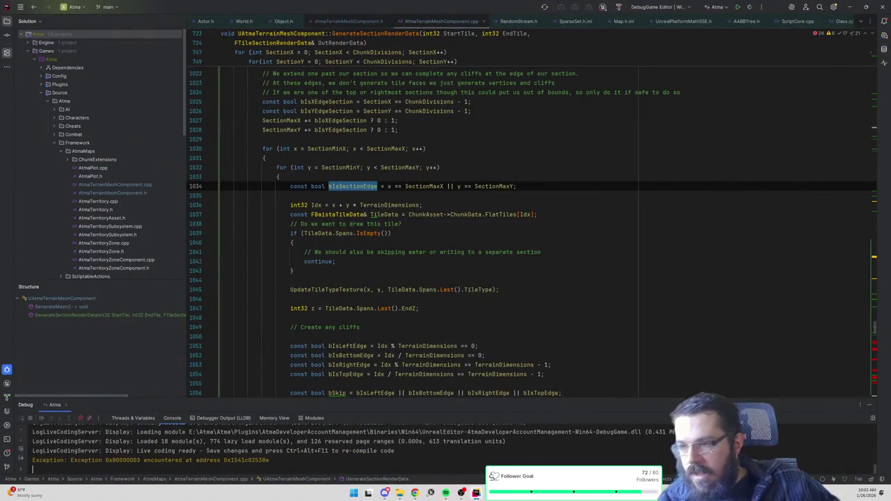
key(alt+Tab)
click(19, 12)
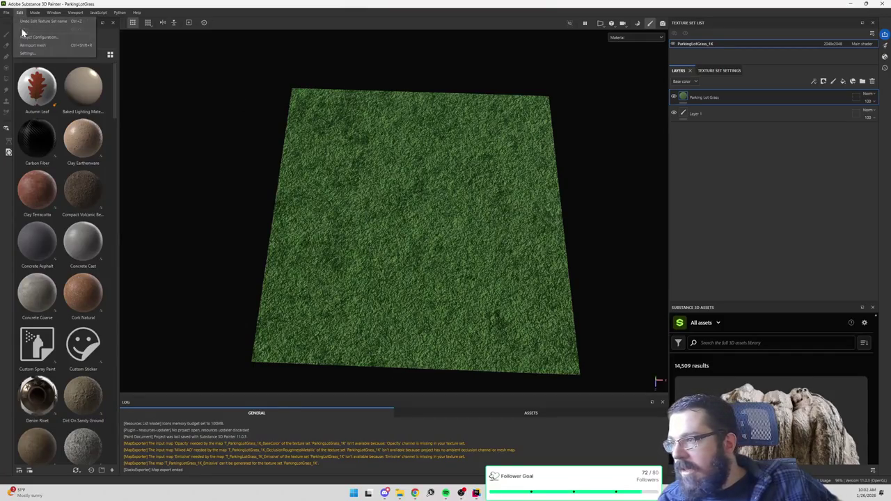
Step: Bring up the Atma preset in the Export Textures Output Templates
click(30, 49)
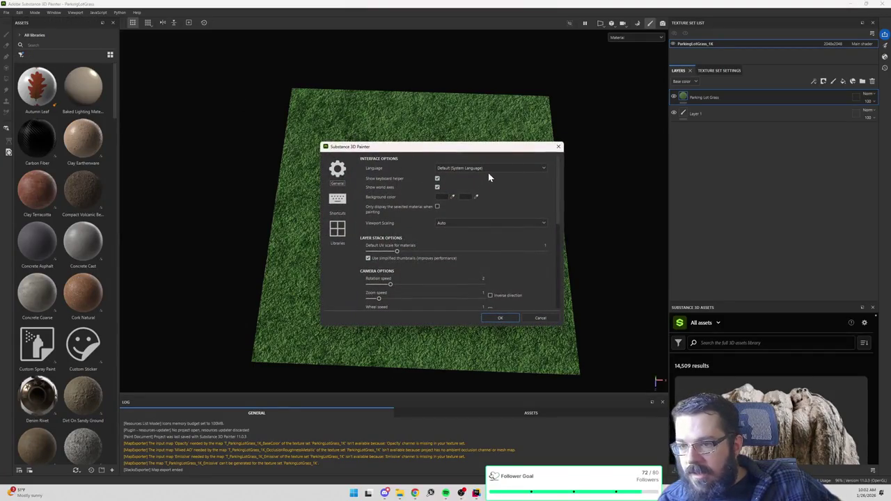
click(559, 146)
click(10, 12)
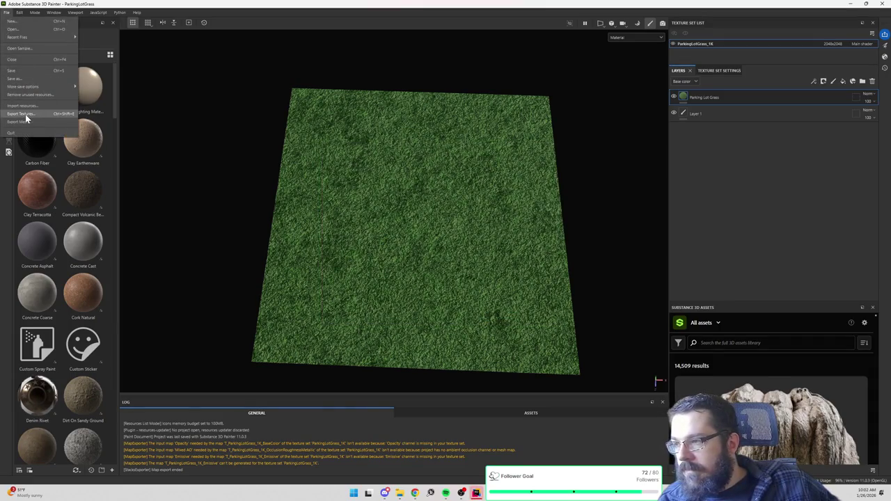
click(21, 113)
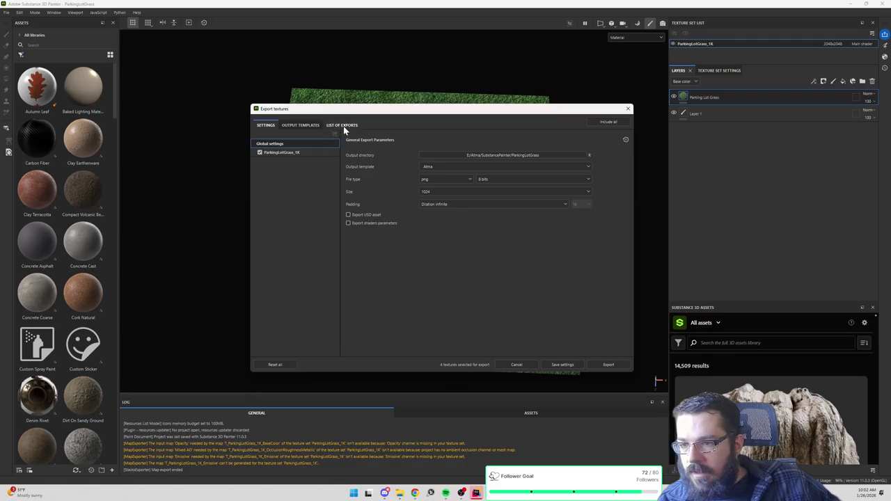
click(313, 126)
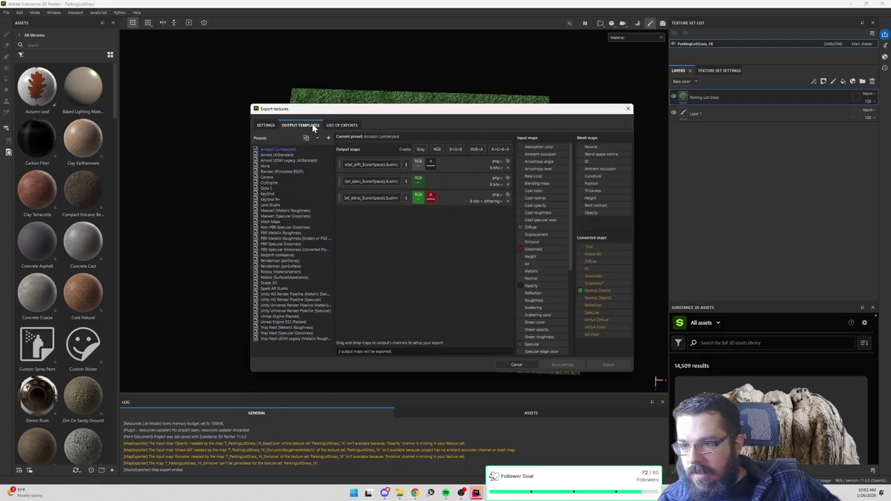
click(274, 166)
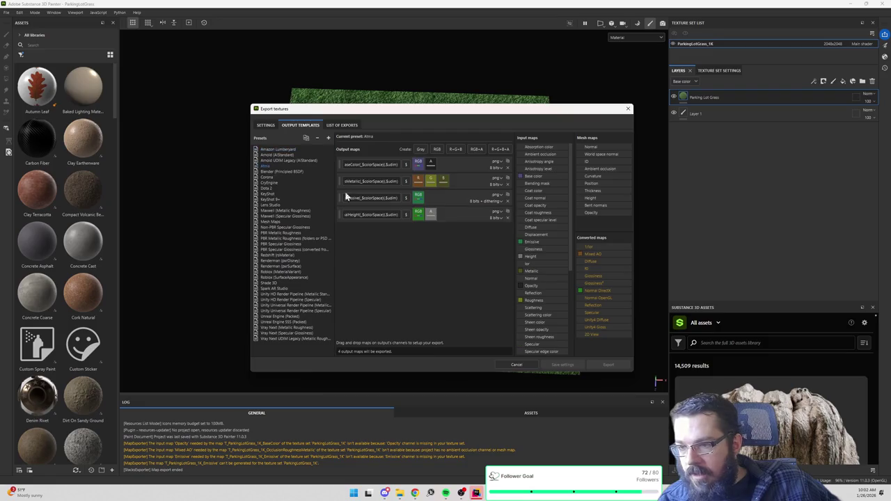
Step: Clear Height from the fourth map's alpha channel and name, leaving T_$textureSet_Normal
double_click(365, 214)
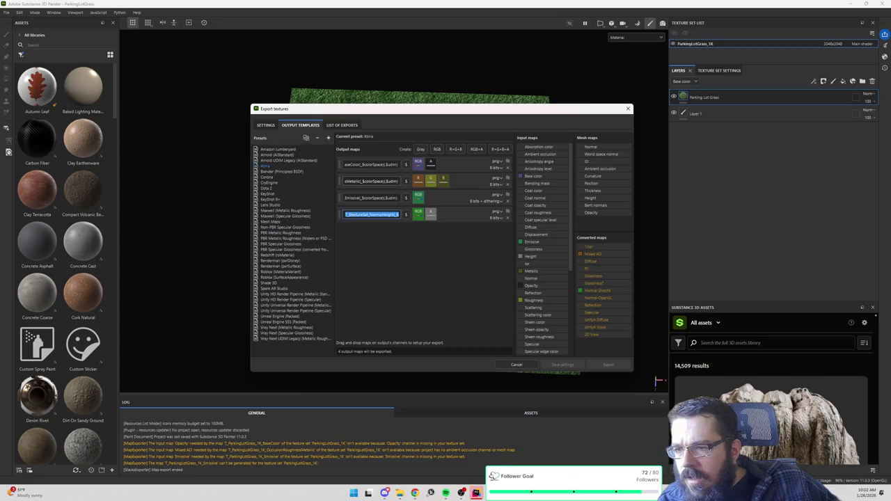
click(433, 217)
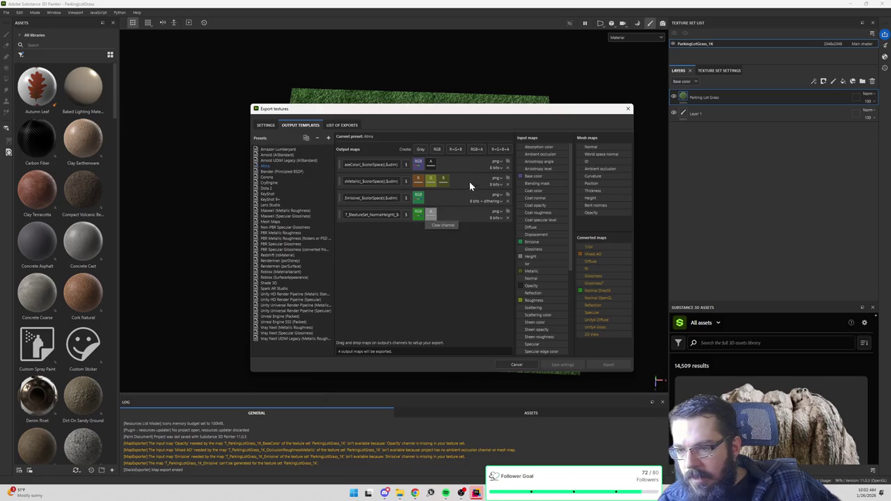
click(435, 225)
key(Delete)
key(Delete)
key(Delete)
key(Return)
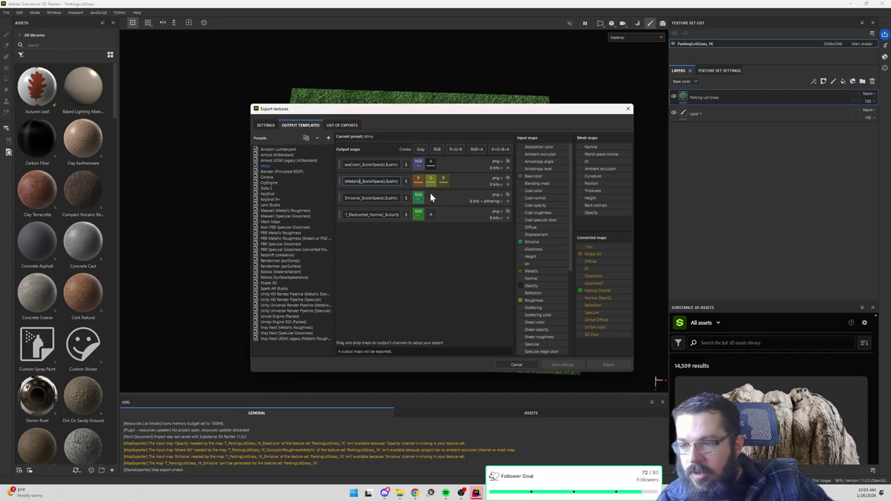
Step: Append 'Height' to the second output map's name after Metallic, keeping png format
text(Height)
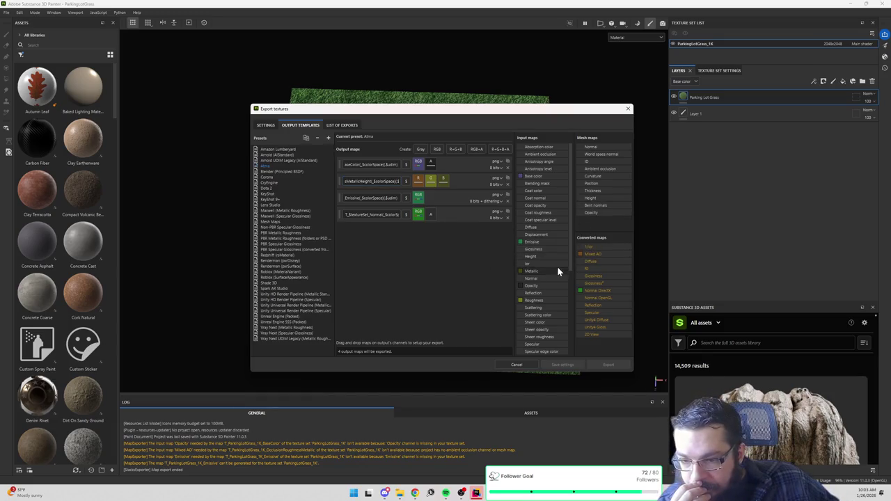
mouse_move(530, 257)
mouse_down()
mouse_move(438, 178)
mouse_move(459, 188)
mouse_up()
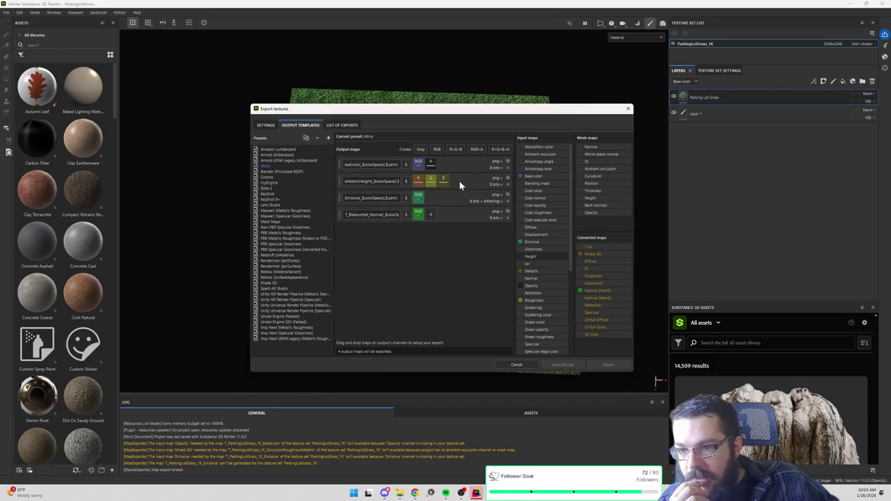
click(500, 179)
click(500, 178)
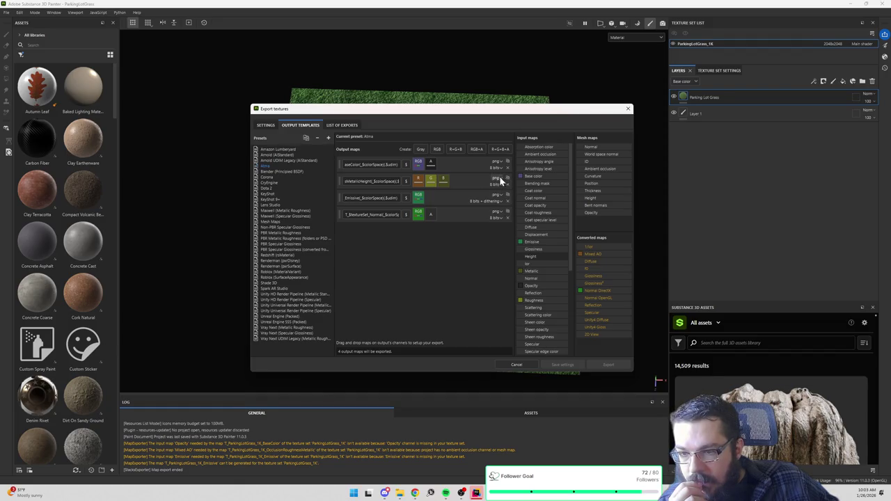
Step: Add a Grayscale output map, try dragging Height into it, then remove and re-add it
click(419, 149)
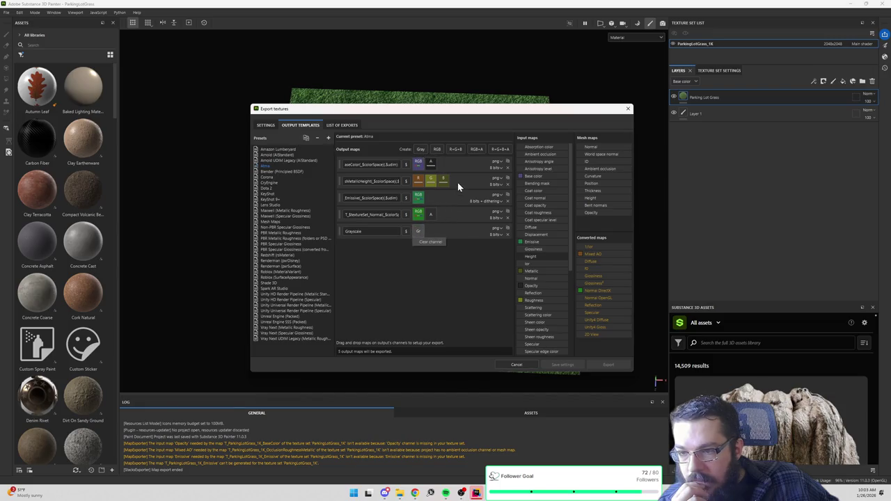
mouse_move(529, 257)
mouse_down()
mouse_move(476, 284)
mouse_move(460, 182)
mouse_up()
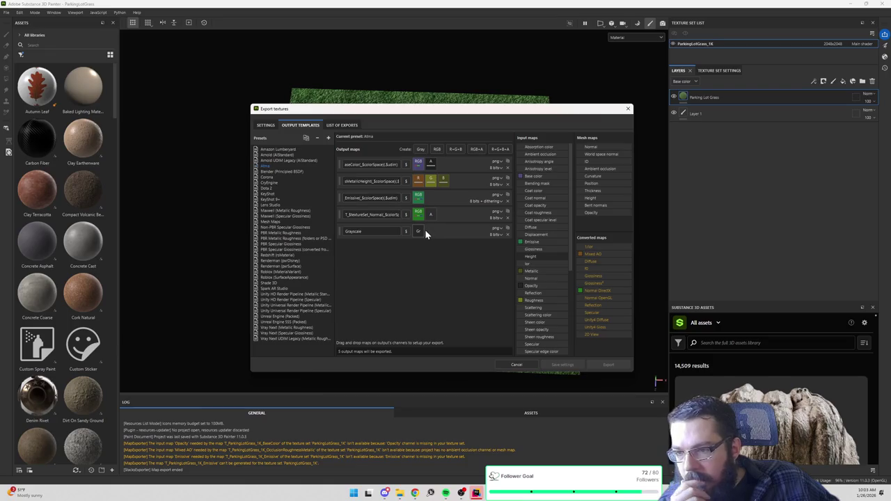
mouse_move(530, 258)
mouse_down()
mouse_move(453, 218)
mouse_move(437, 202)
mouse_move(462, 185)
mouse_move(458, 252)
mouse_up()
click(507, 235)
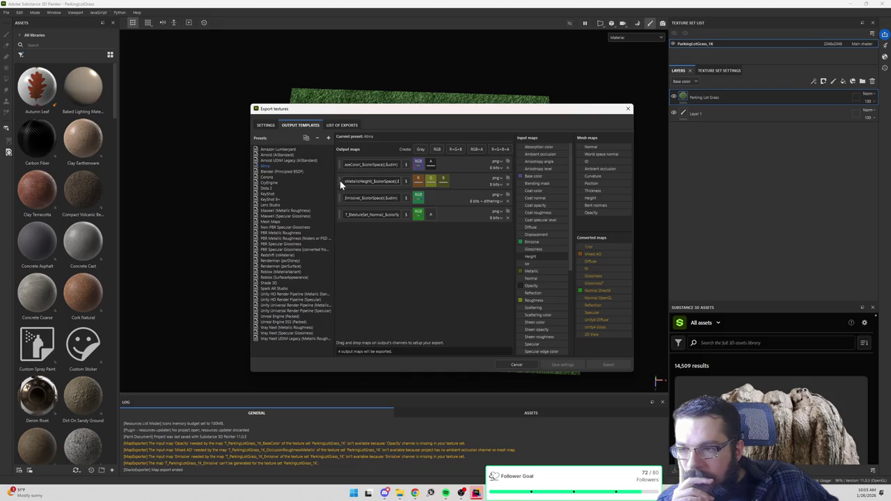
click(421, 148)
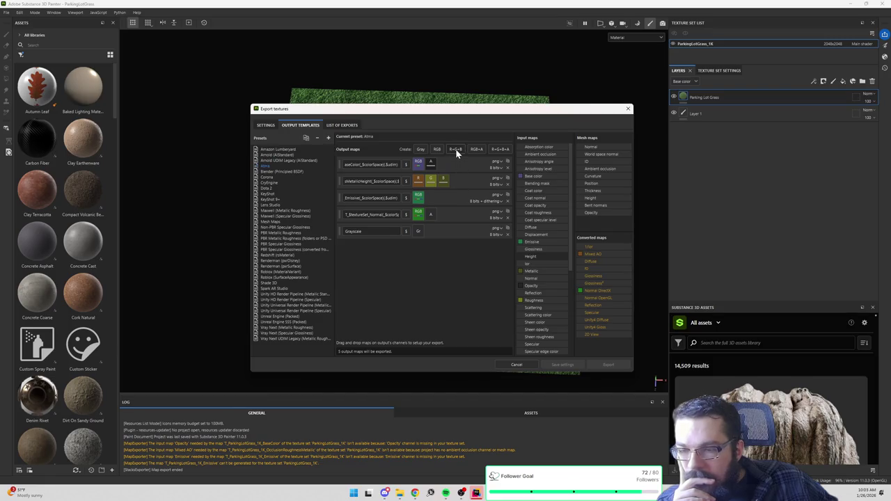
Step: Replace the extra grayscale map with a fresh RGB+Alpha output map
click(476, 149)
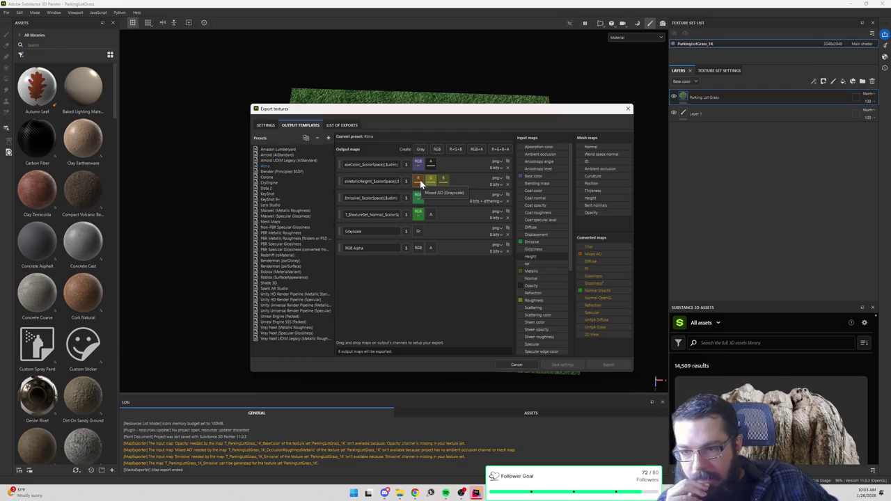
click(506, 232)
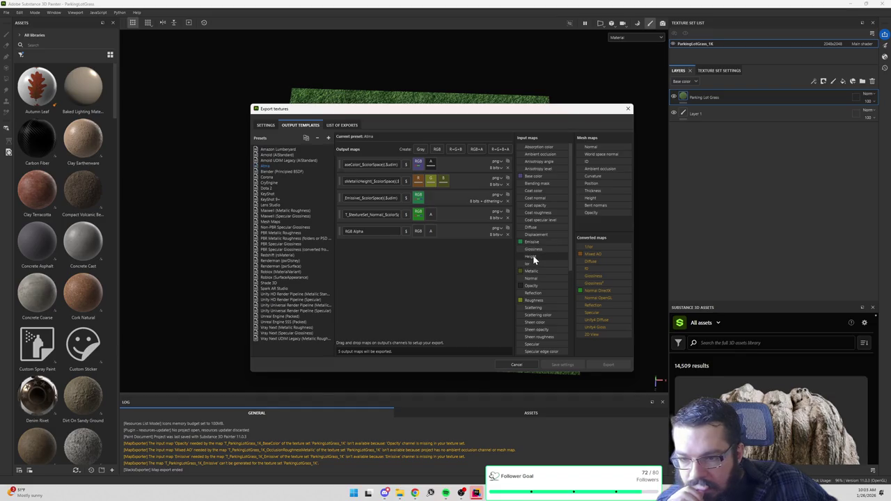
scroll(532, 255, down, 5)
scroll(532, 253, up, 5)
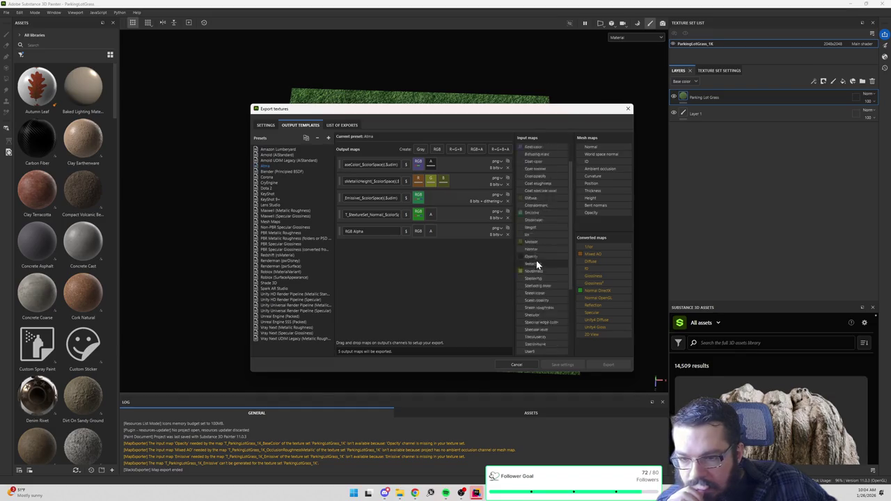
drag(593, 255, 421, 232)
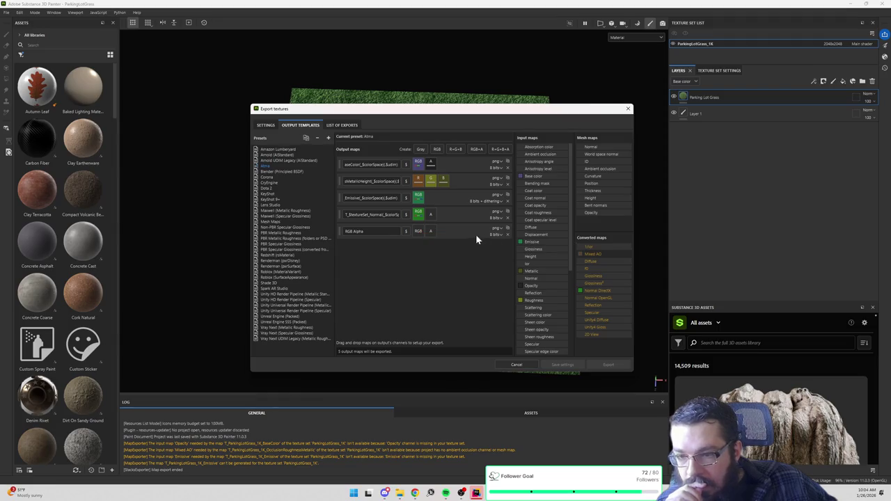
click(507, 234)
click(506, 149)
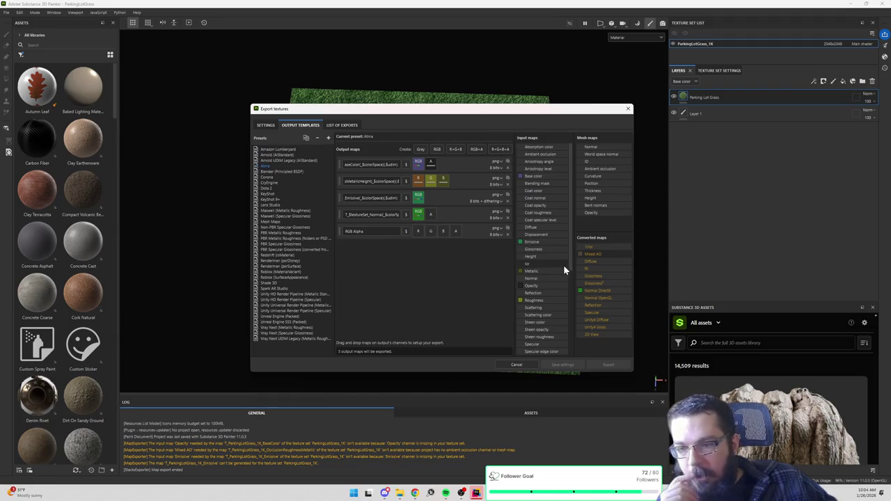
Step: Pack Mixed AO, Roughness, Metallic and Height gray channels into R, G, B and A
drag(590, 254, 418, 235)
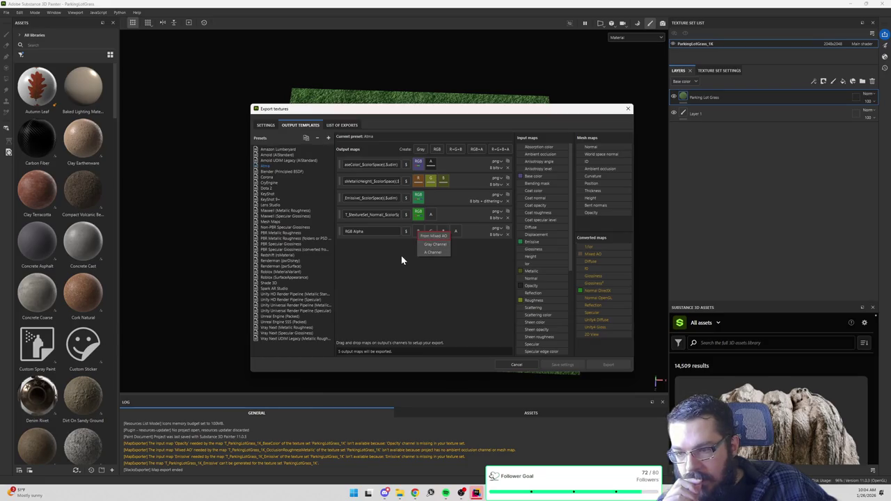
click(400, 256)
mouse_move(592, 254)
mouse_down()
mouse_move(419, 223)
mouse_move(441, 199)
mouse_move(448, 220)
mouse_move(419, 235)
mouse_move(439, 185)
mouse_move(459, 187)
mouse_move(432, 229)
mouse_move(457, 232)
mouse_move(419, 234)
mouse_up()
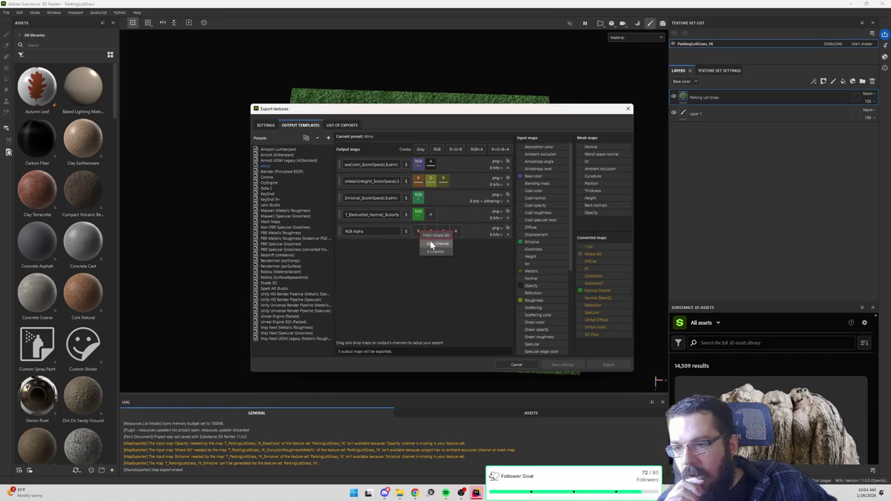
click(432, 245)
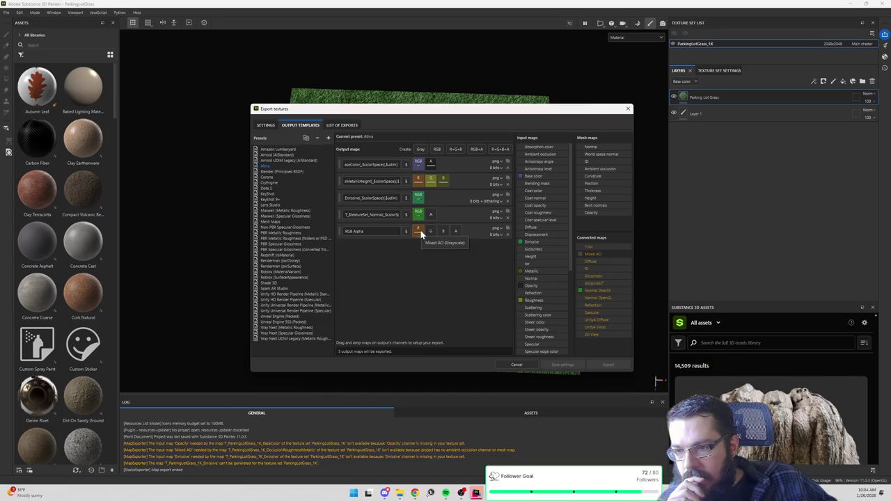
drag(531, 270, 430, 232)
click(443, 242)
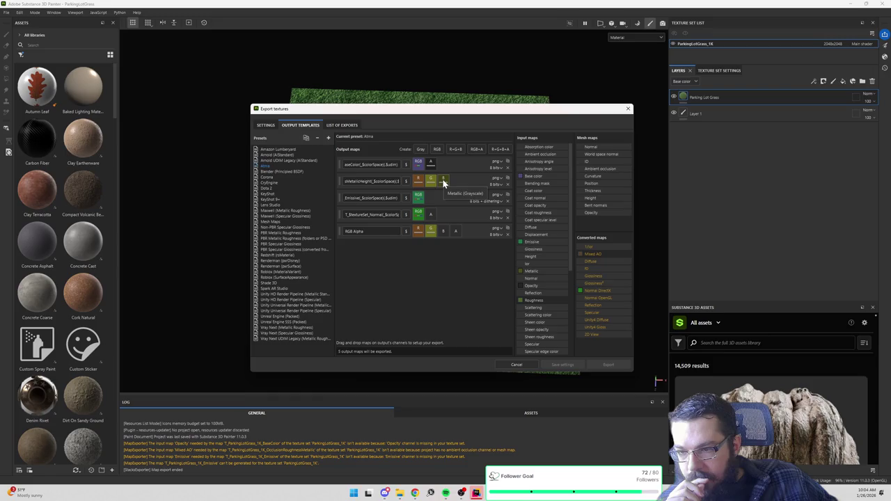
drag(531, 271, 444, 232)
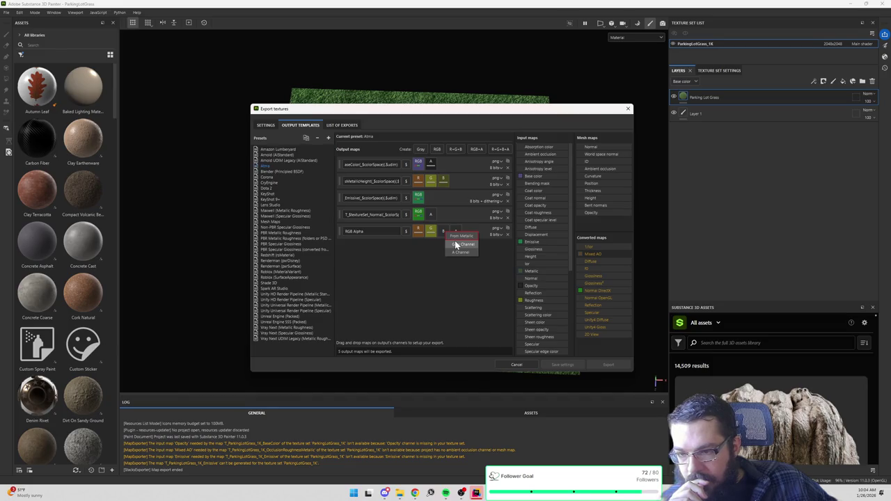
click(456, 244)
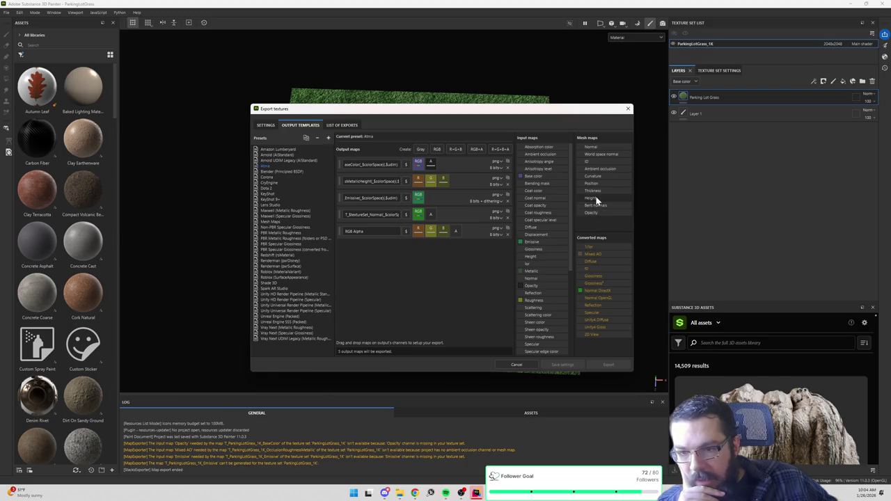
drag(529, 256, 456, 233)
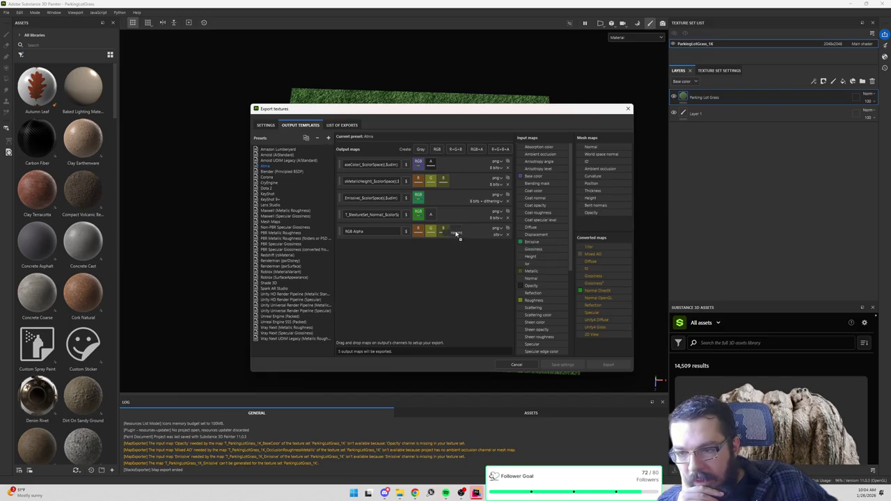
click(471, 245)
Step: Rename the RGB+Alpha map OcclusionRoughnessMetallicHeight and delete the old MetallicHeight map
double_click(354, 231)
text(Occlusion)
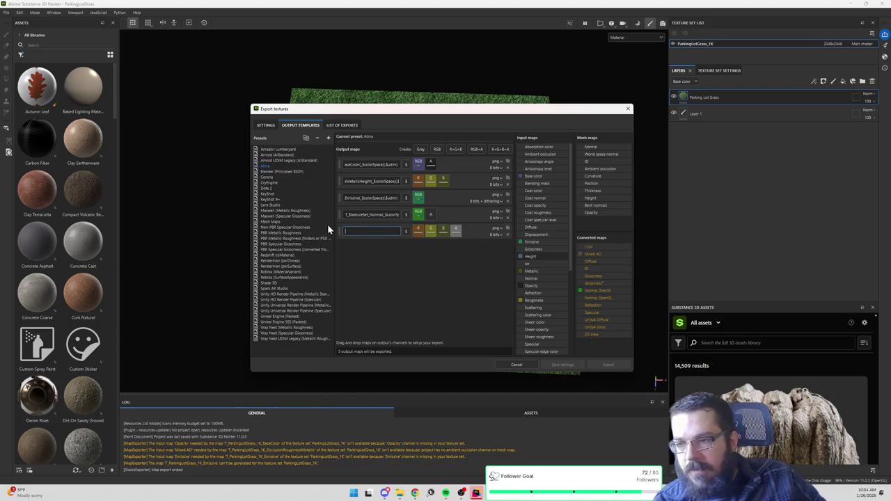
text(Roughness)
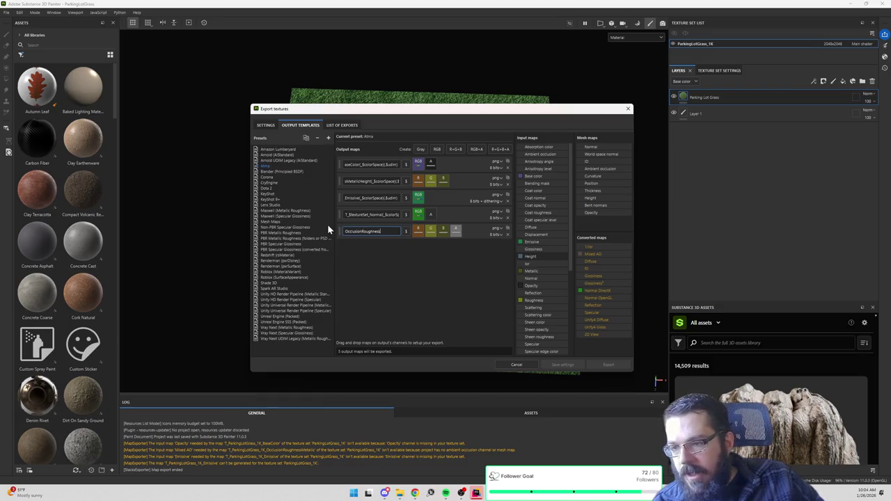
text(MetallicHeight)
key(Return)
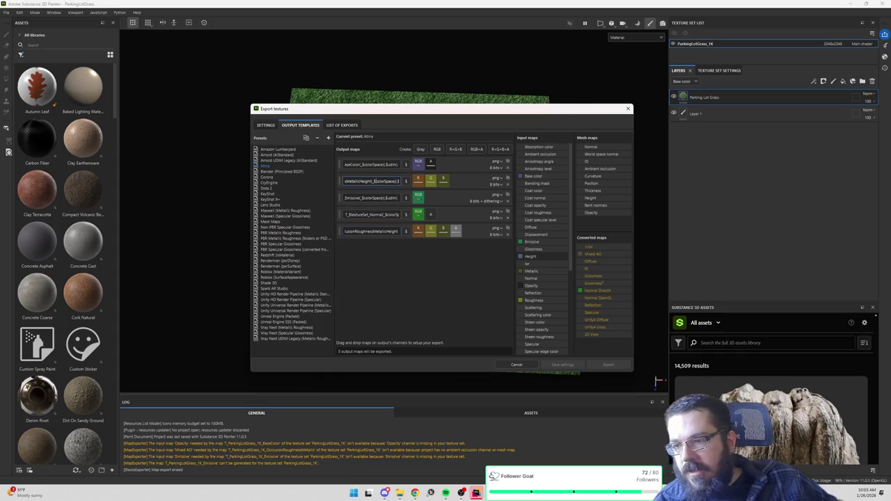
click(371, 231)
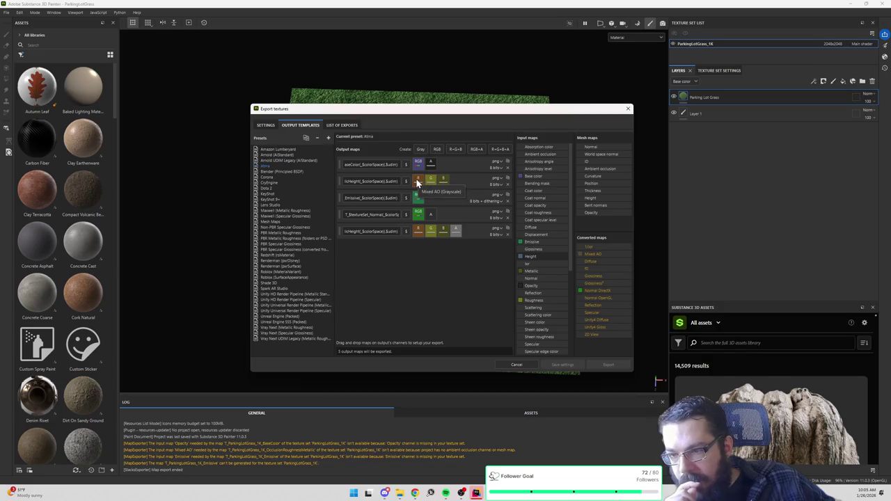
click(507, 184)
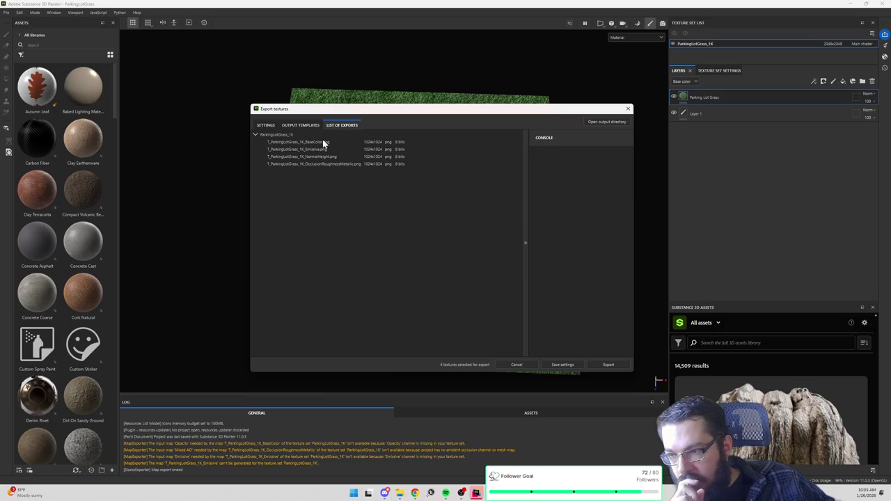
Step: Review the export settings, template and list of exports, then close the export window
click(268, 126)
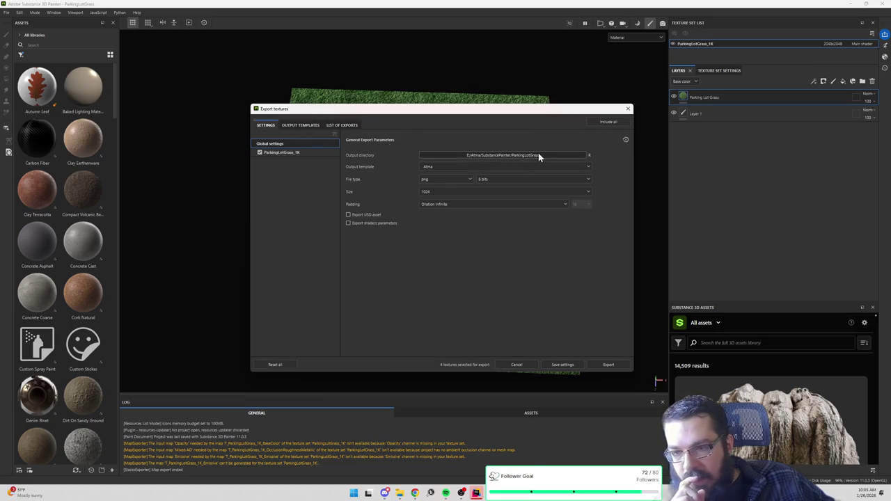
click(347, 126)
click(301, 125)
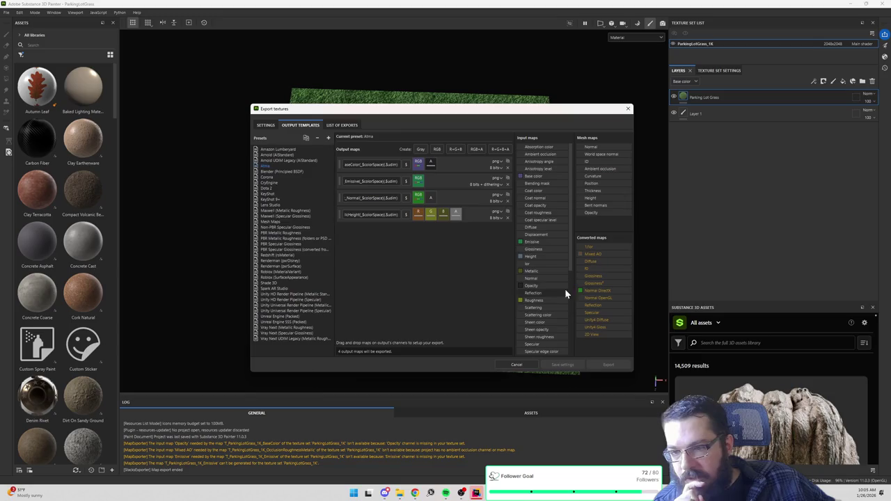
click(342, 126)
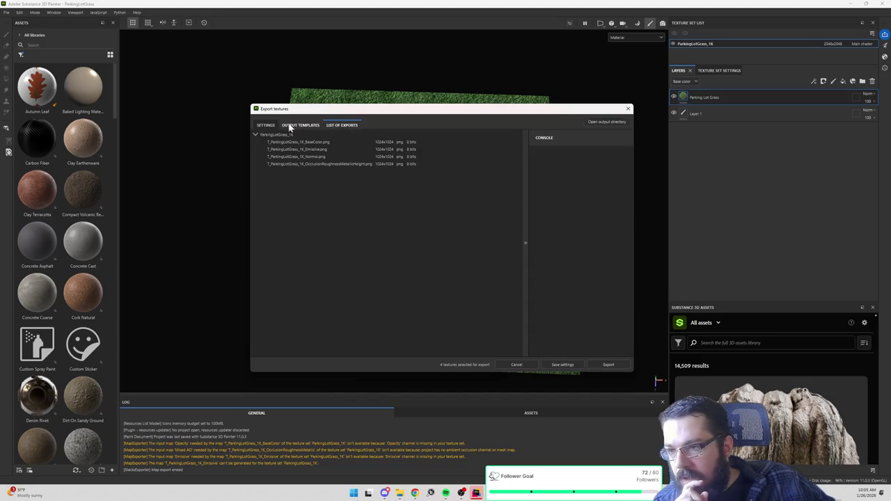
click(266, 126)
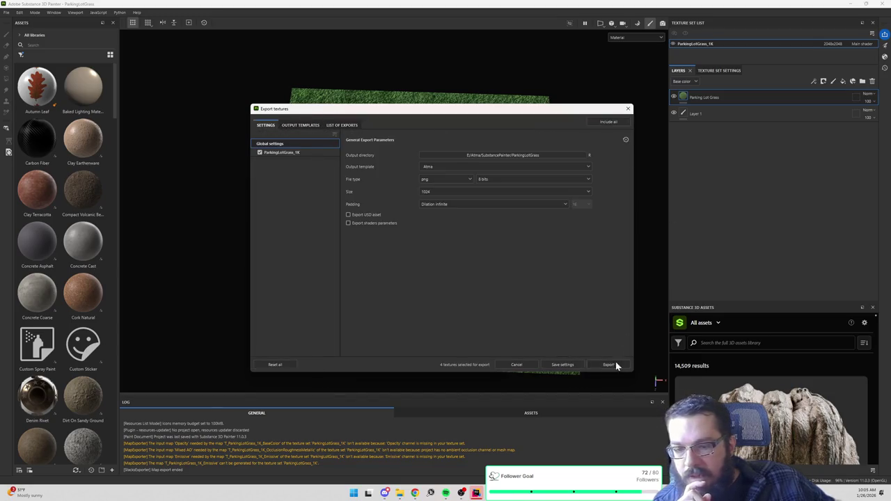
click(627, 109)
Step: Rename the texture set to ParkingLotGrass by removing the _1K suffix
double_click(714, 44)
key(BackSpace)
key(BackSpace)
key(BackSpace)
key(Return)
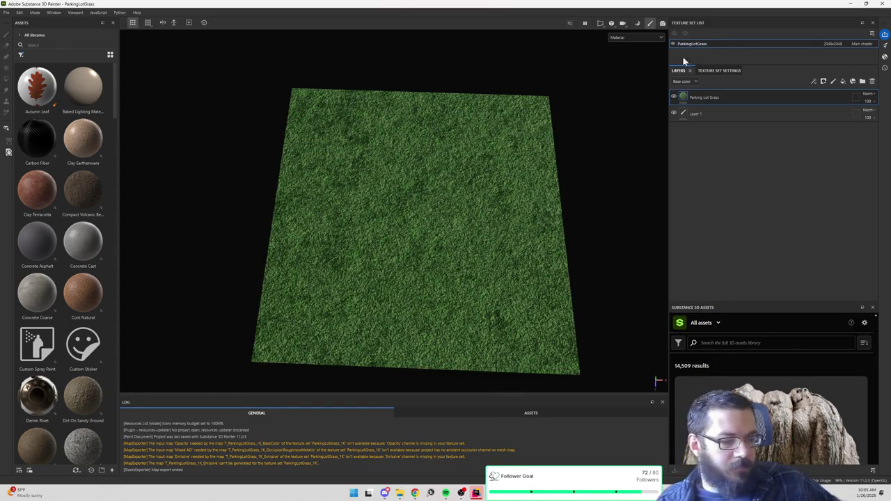
Step: Export the ParkingLotGrass textures with the updated Atma template and close the export window
click(21, 13)
click(7, 13)
click(6, 12)
click(21, 113)
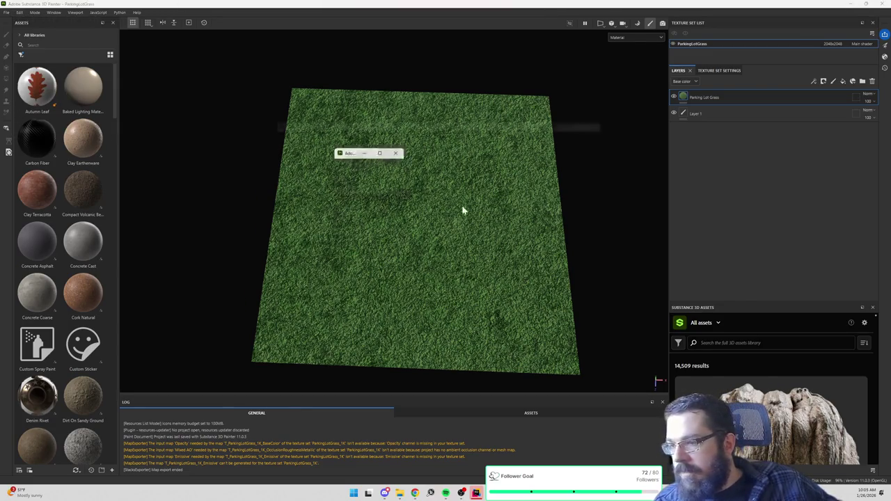
click(335, 126)
click(307, 125)
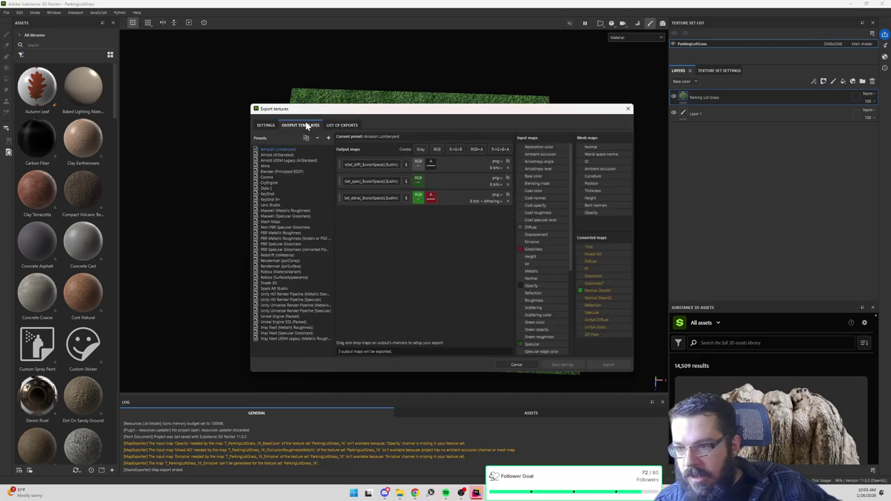
click(330, 126)
click(266, 126)
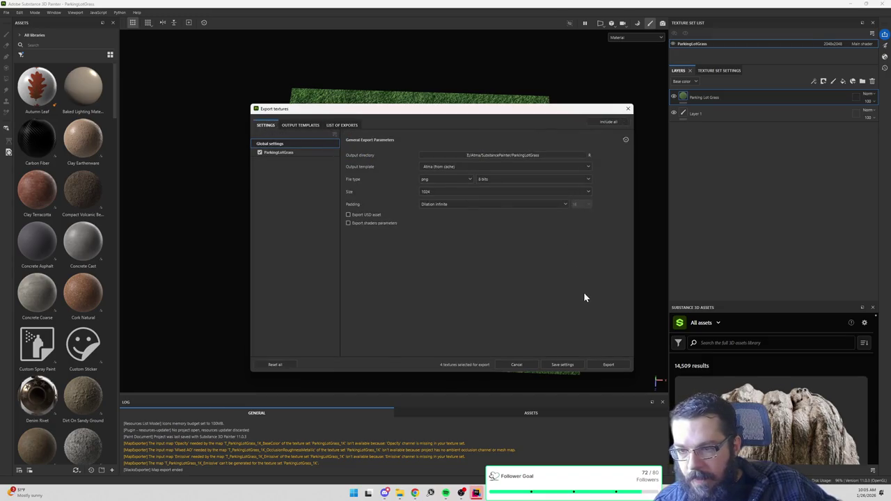
click(608, 364)
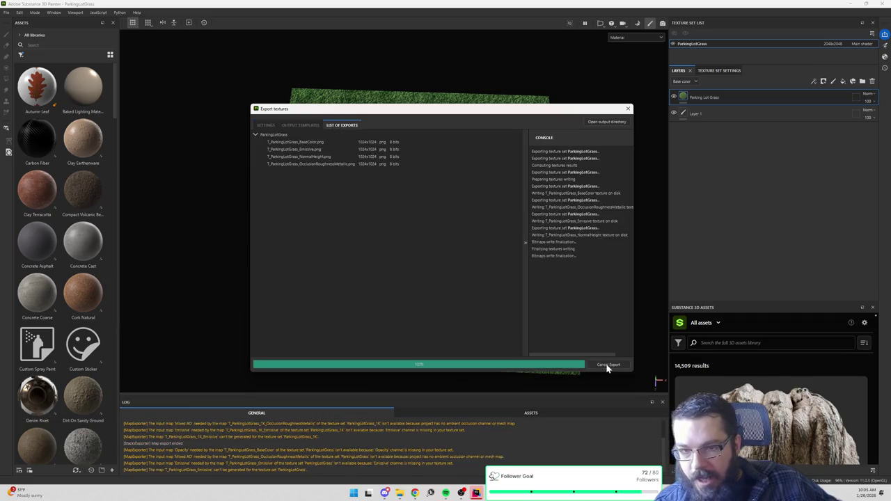
click(627, 110)
click(850, 4)
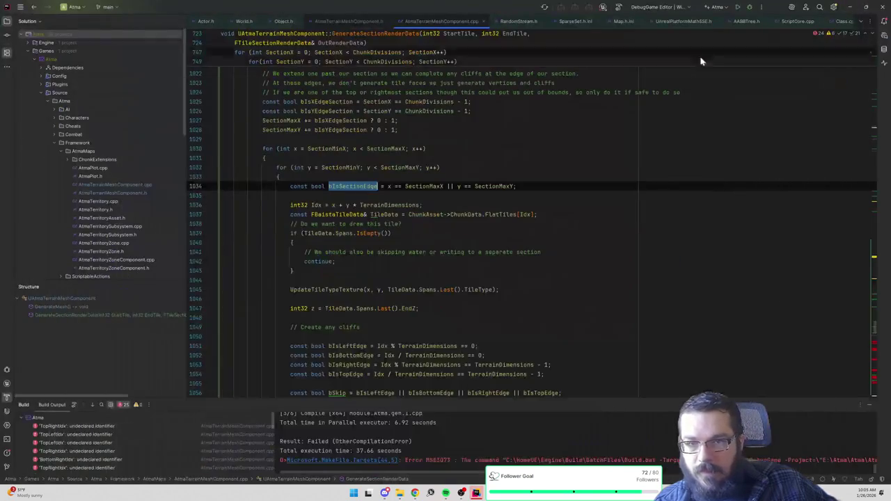
Step: Start a build, then in cmd run git status, git add . and git reset --hard
click(751, 9)
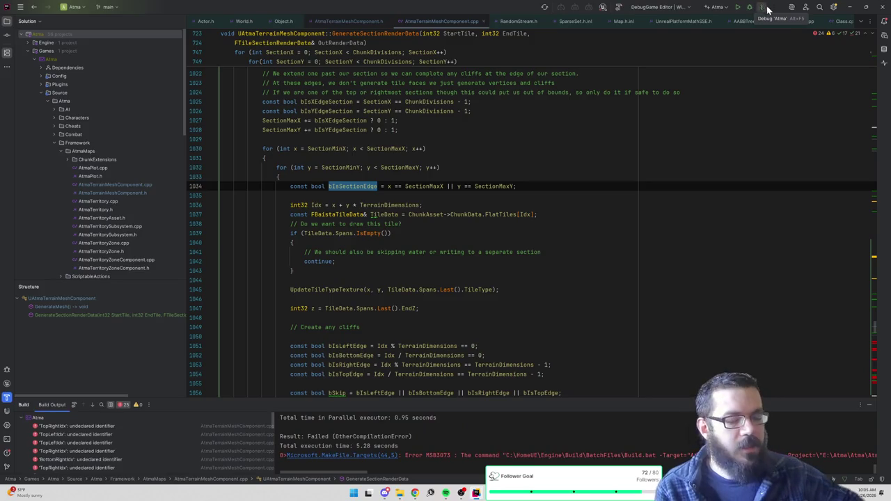
mouse_move(506, 493)
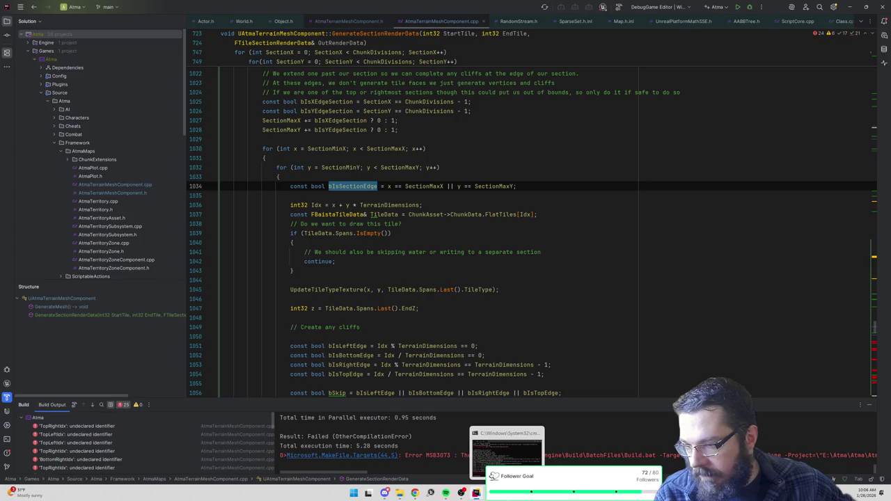
click(507, 453)
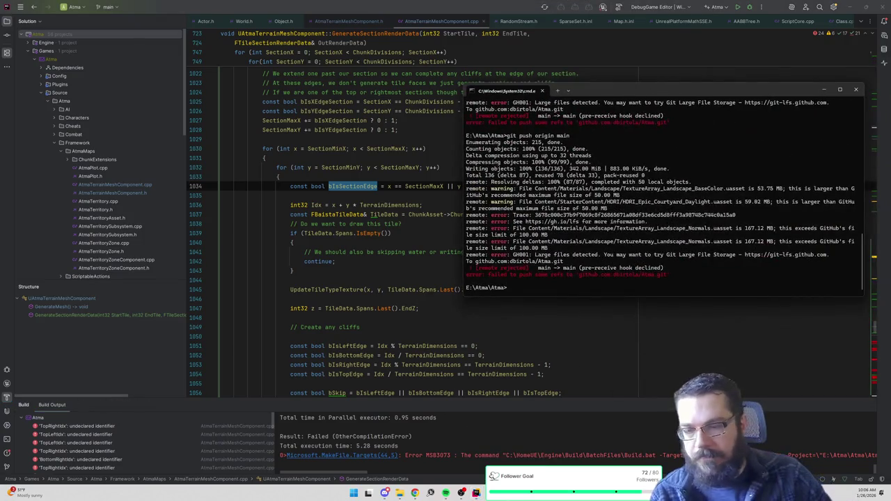
text(git)
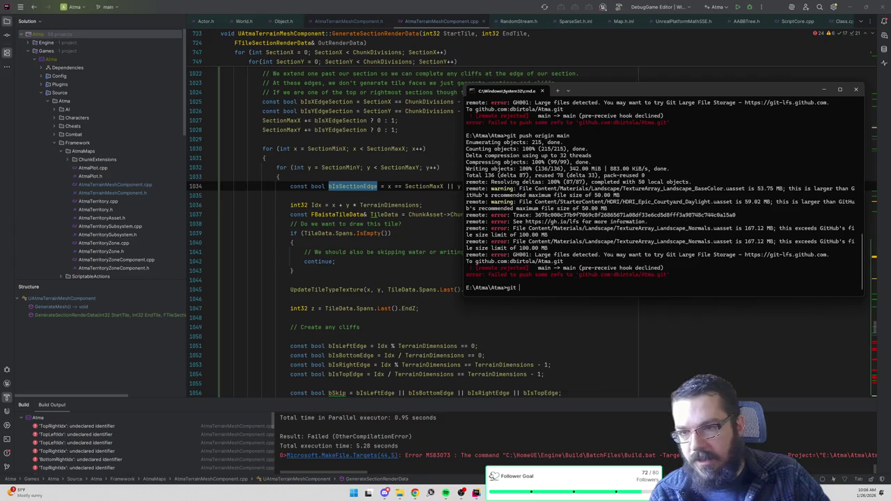
text(statu)
key(Return)
text(git add .)
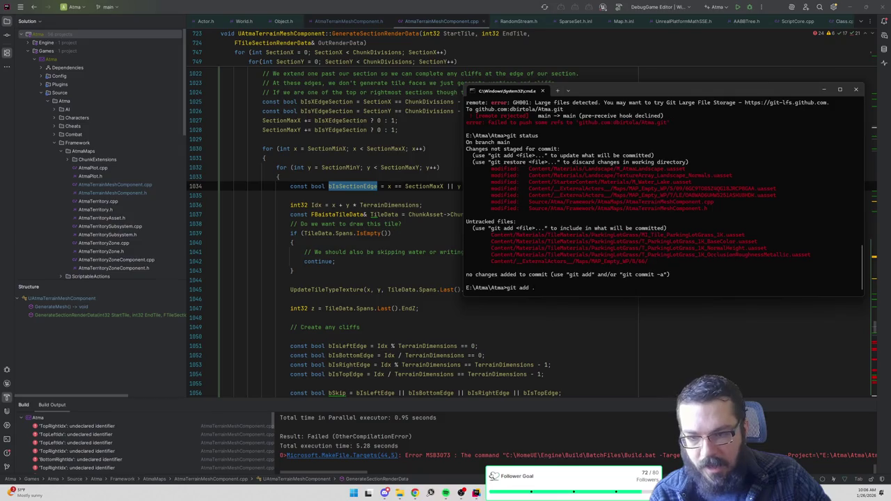
key(Return)
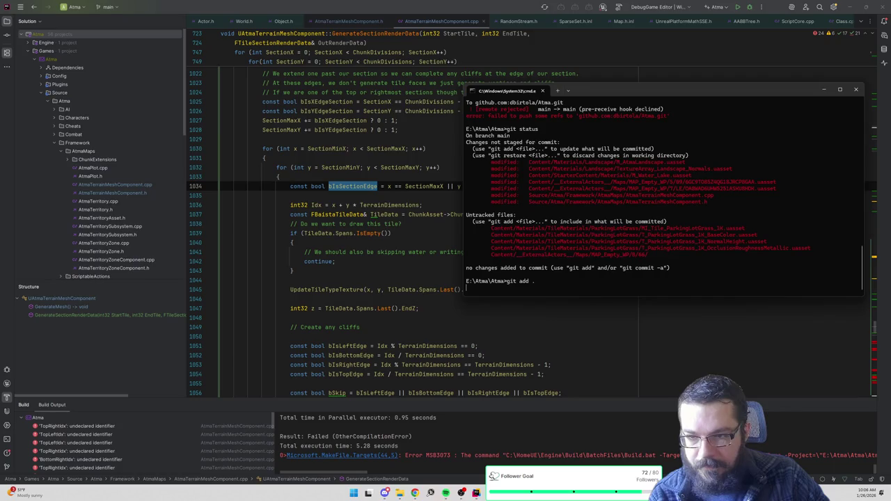
text(git reset --hard)
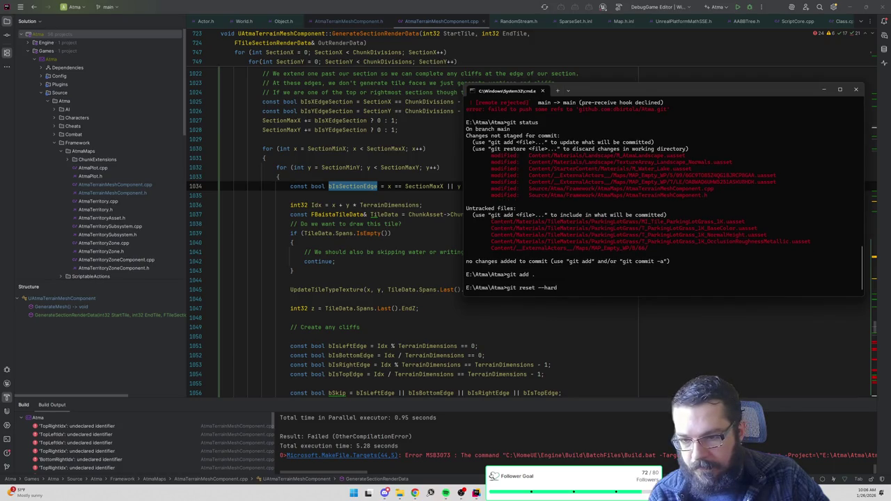
key(Return)
text(git)
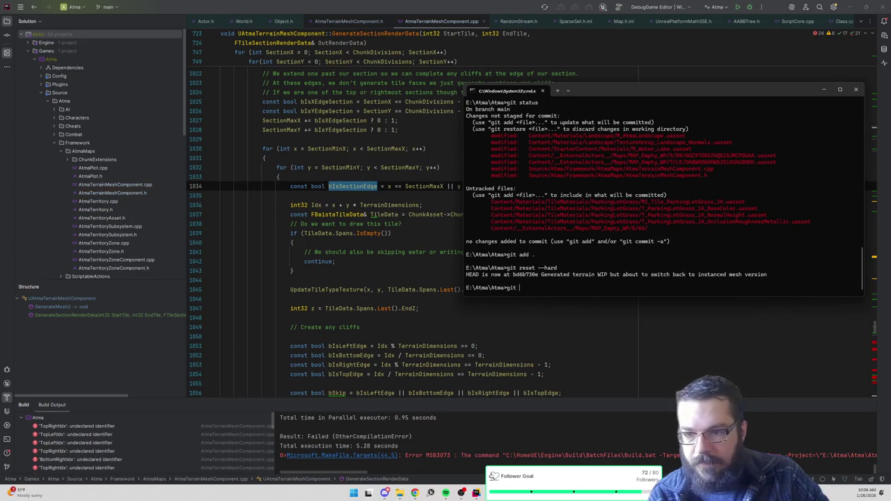
text(status)
key(Return)
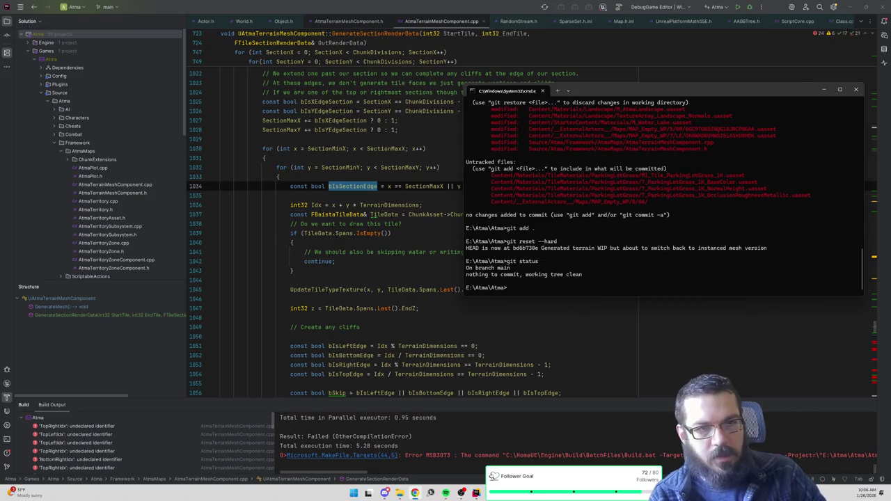
Step: Undo the latest commit with git reset --soft HEAD~1, then check git log and status
key(ctrl+End)
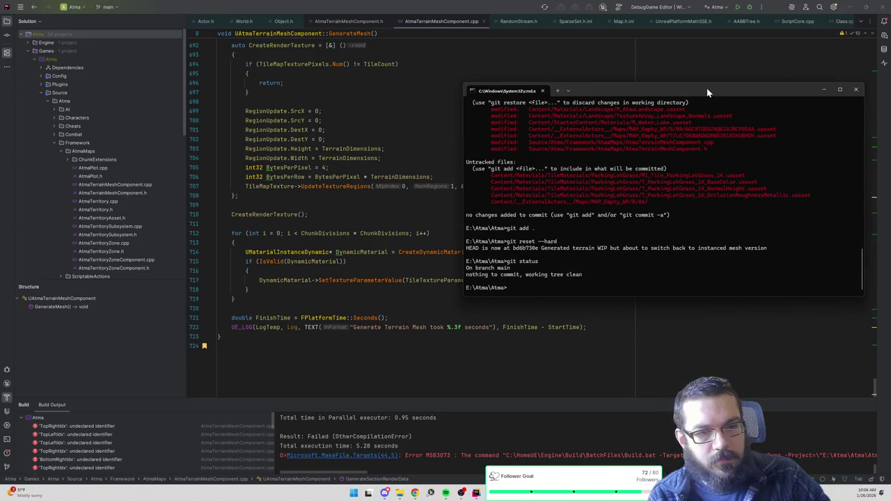
text(git )
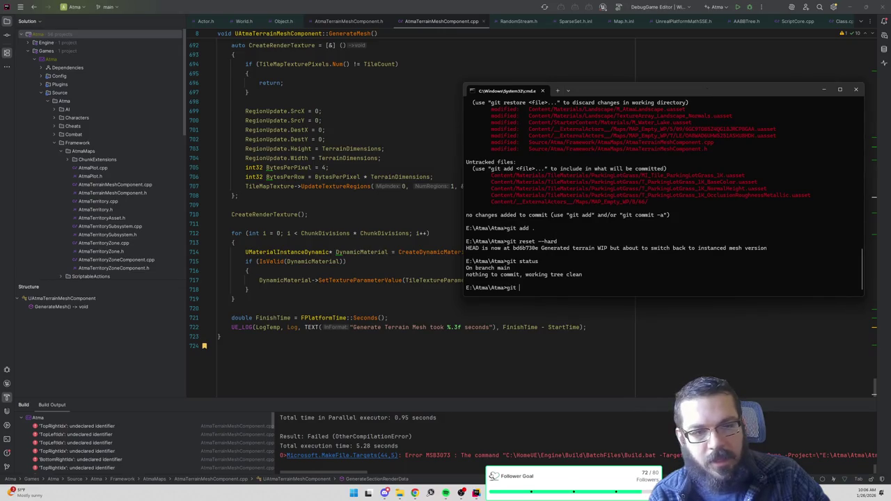
text(HEAD)
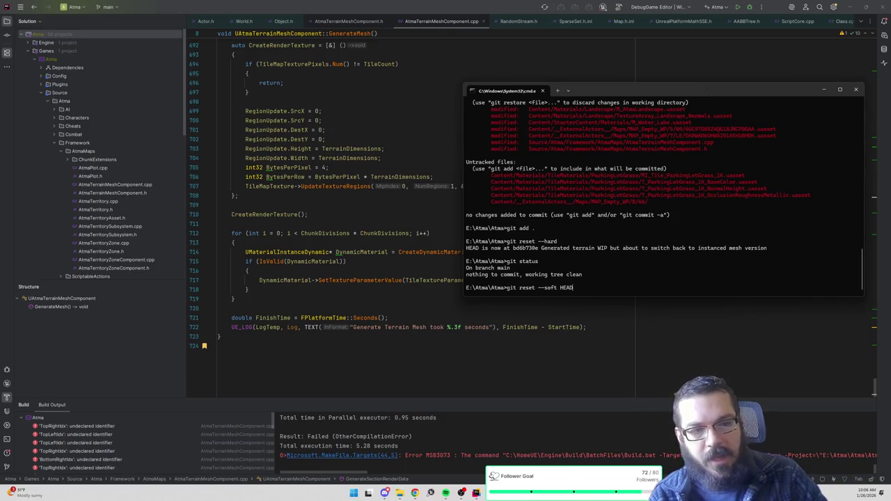
text(1)
key(Return)
text(git log)
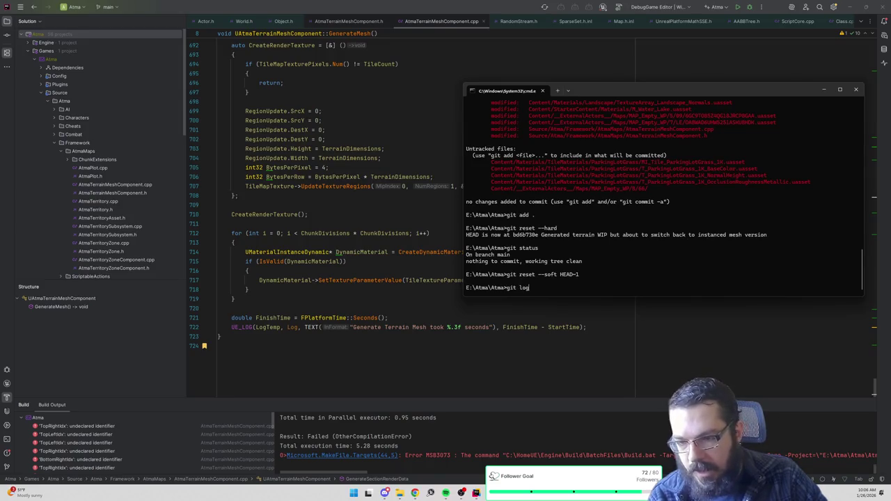
key(Return)
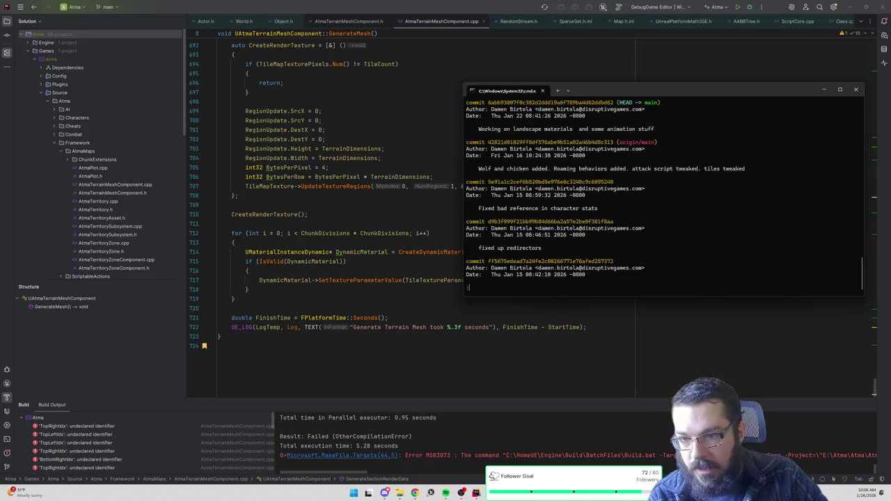
text(qgius)
key(Return)
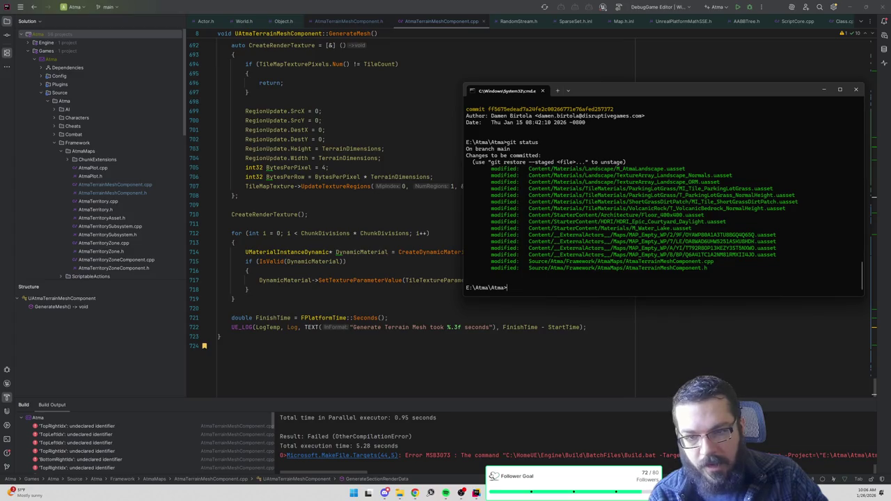
click(748, 9)
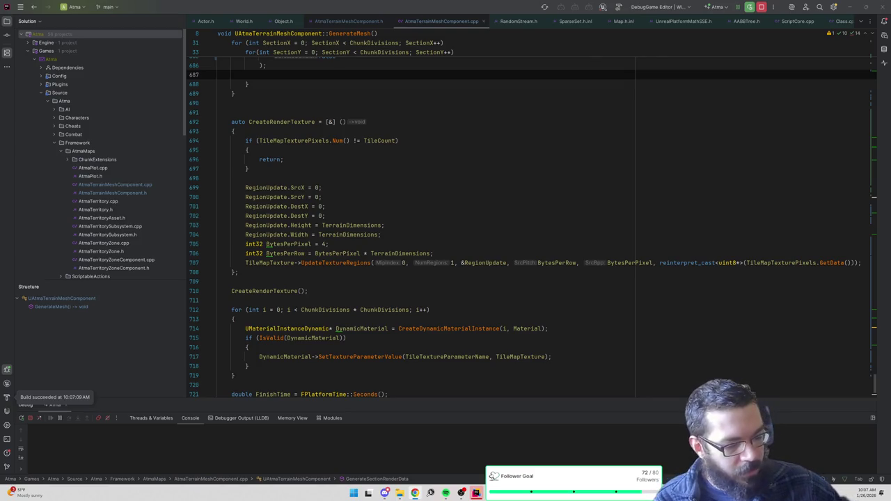
Step: Return to Substance 3D Painter and bring up its File menu
key(alt+Tab)
click(6, 11)
Step: Open ShortGrassDirtPatch.spp from the SubstancePainter folder, discarding ParkingLotGrass's unsaved changes
click(16, 25)
click(159, 28)
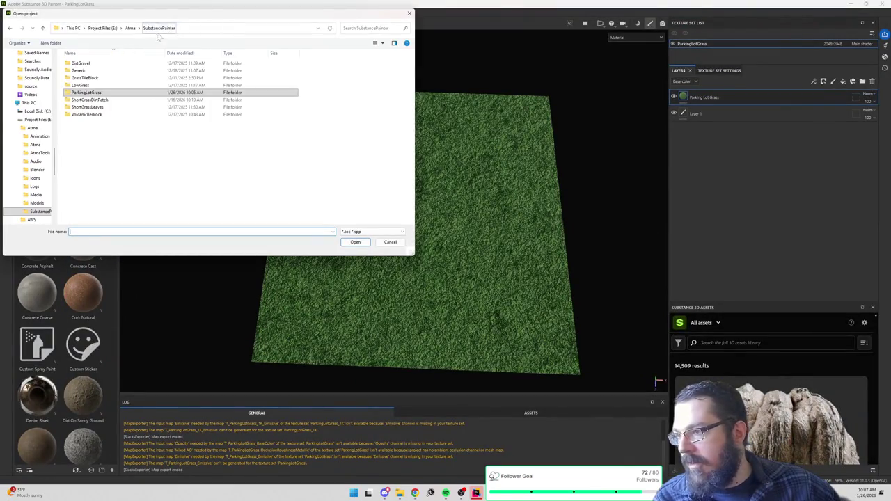
double_click(104, 101)
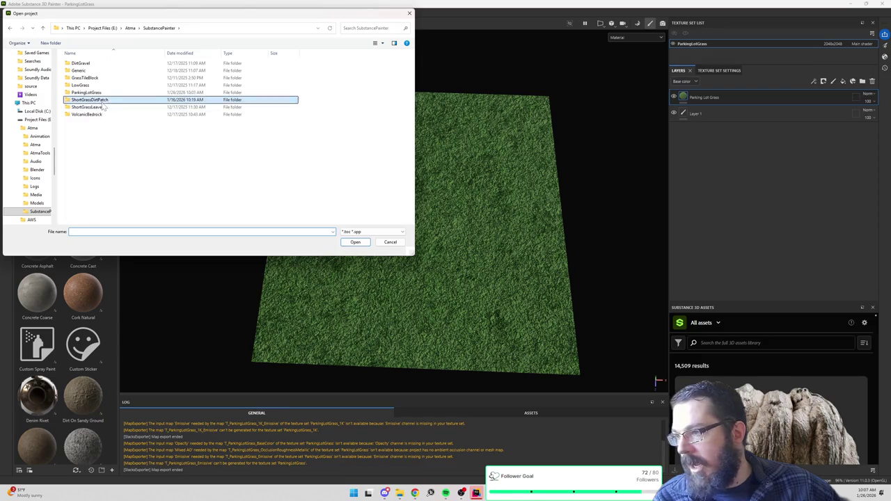
double_click(89, 78)
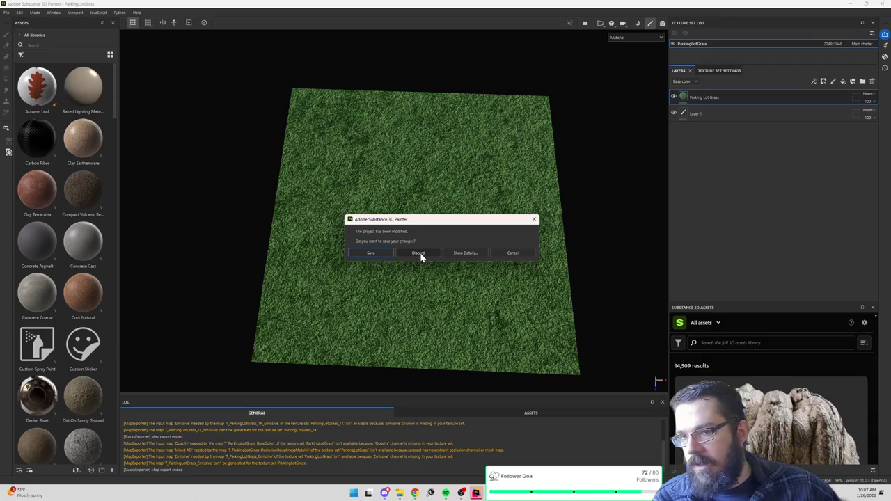
click(418, 253)
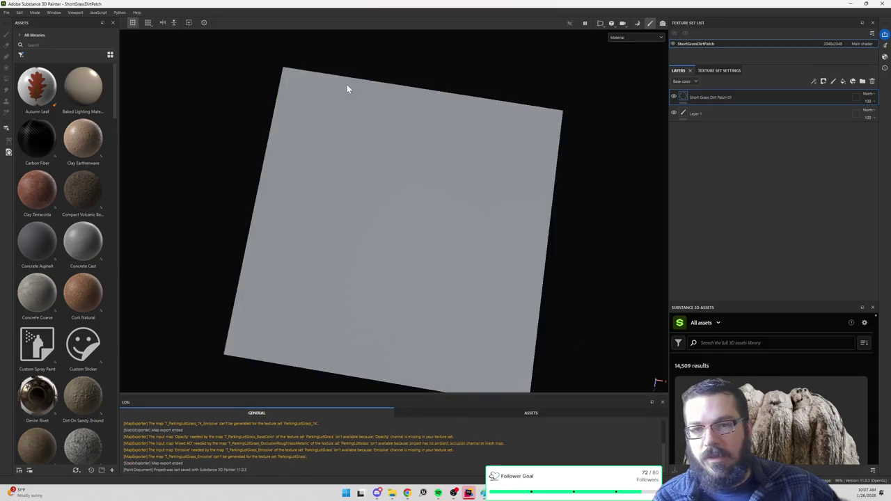
click(6, 12)
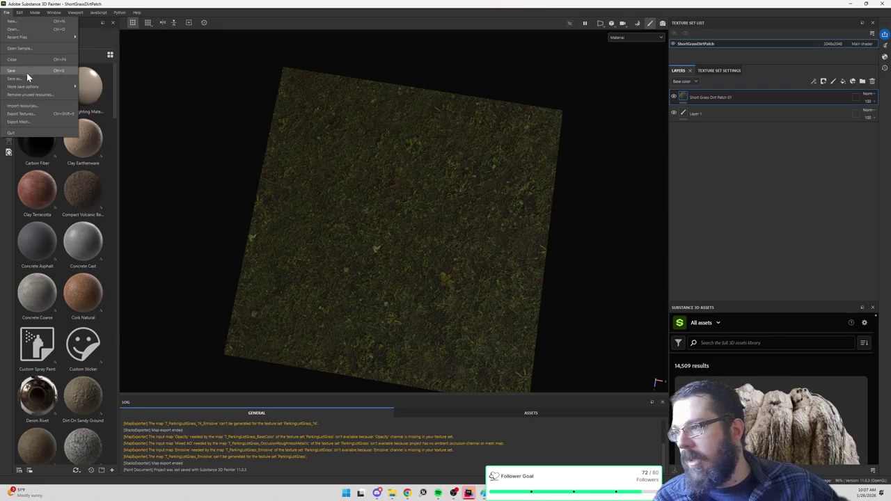
Step: Export the ShortGrassDirtPatch maps at 1024 size, then close the export window
click(23, 114)
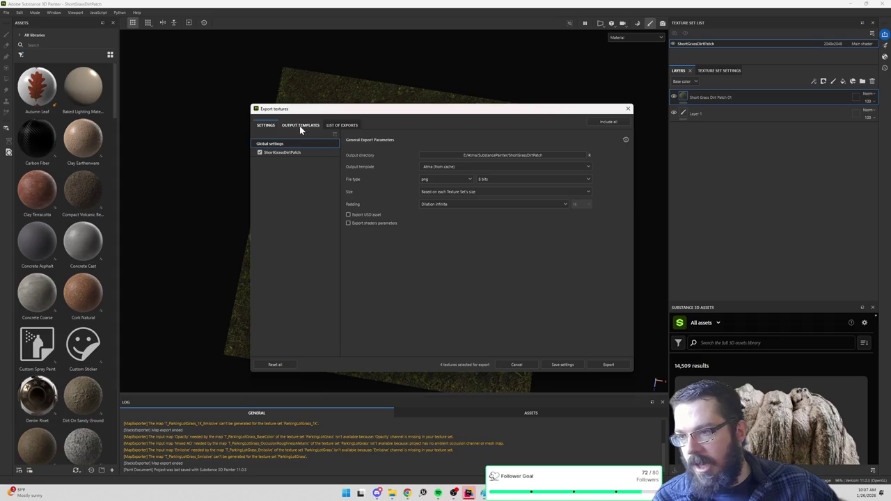
click(440, 192)
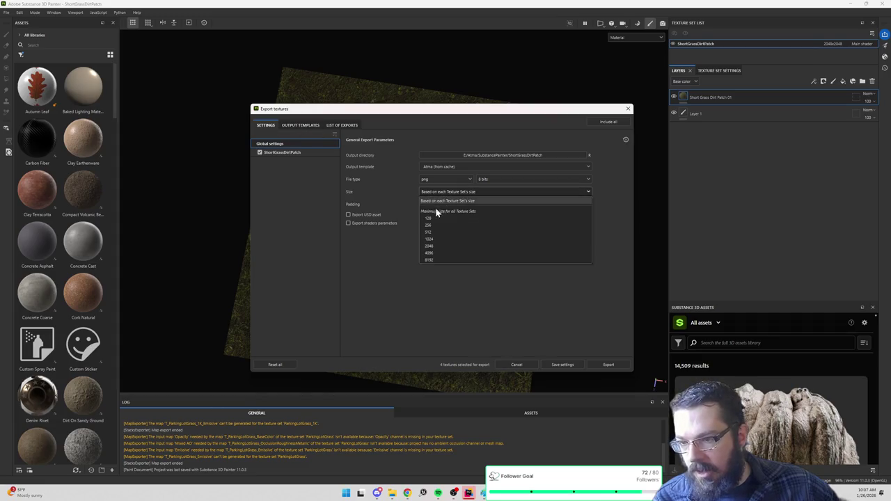
click(431, 238)
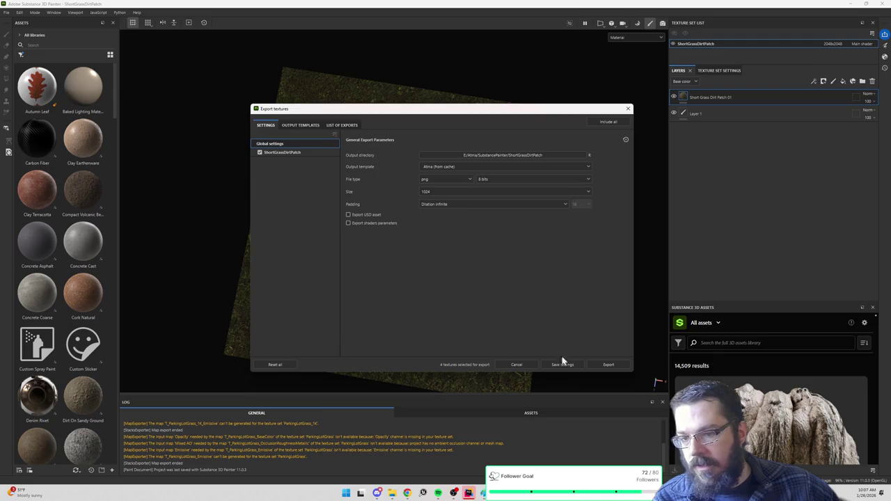
click(603, 364)
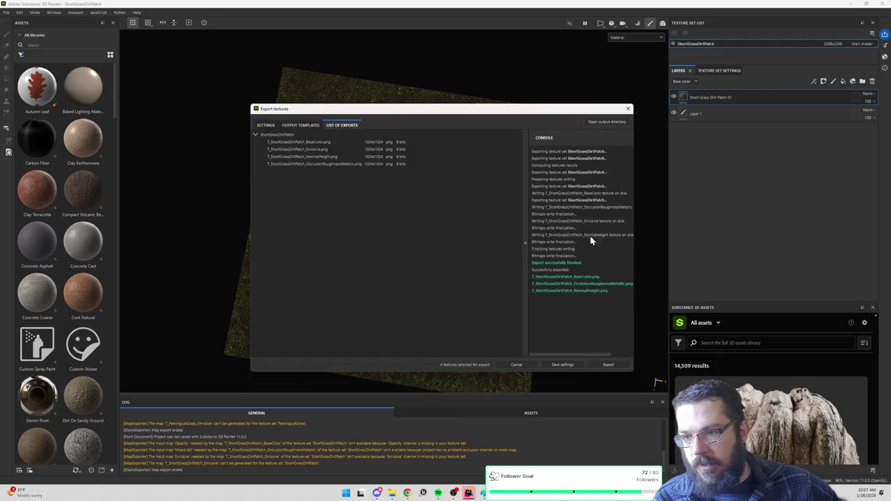
click(628, 110)
click(20, 13)
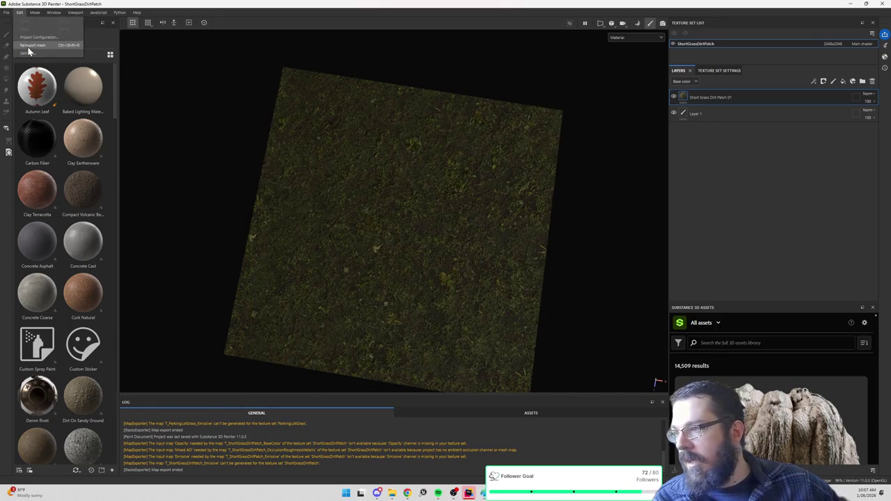
Step: Browse into the ShortGrassLeaves project folder and back out without opening anything
click(7, 12)
click(18, 29)
click(160, 28)
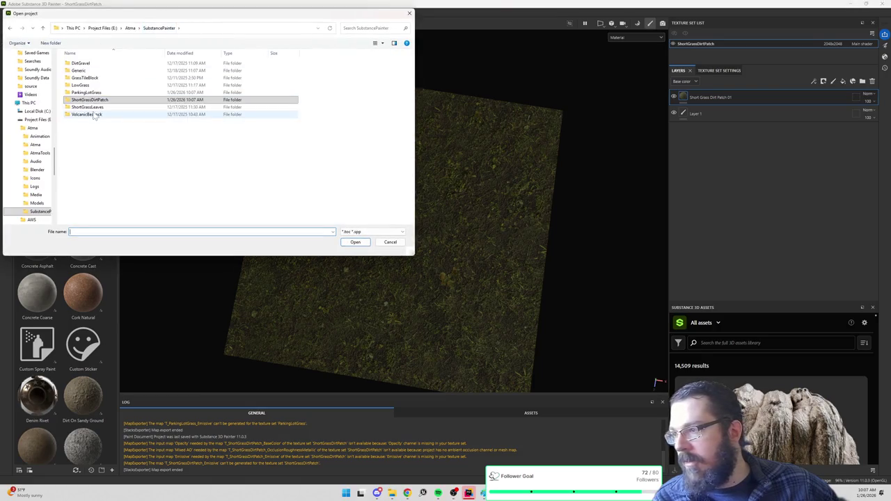
double_click(104, 107)
click(158, 27)
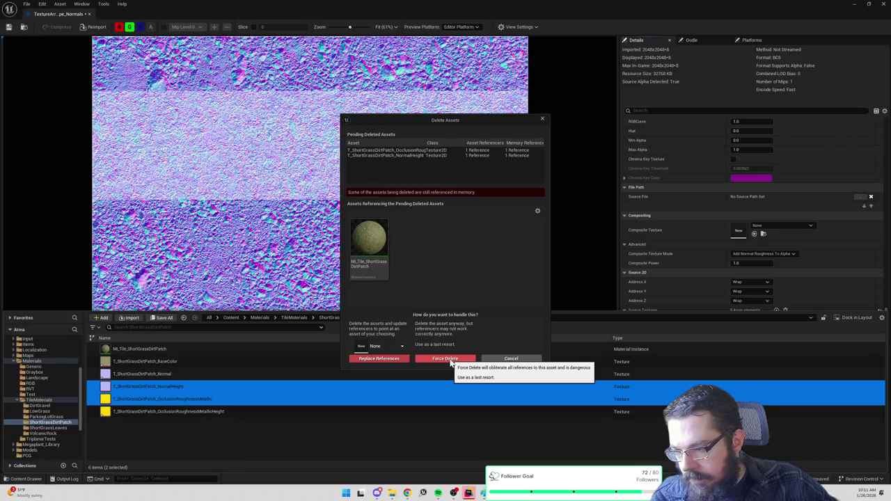
click(449, 357)
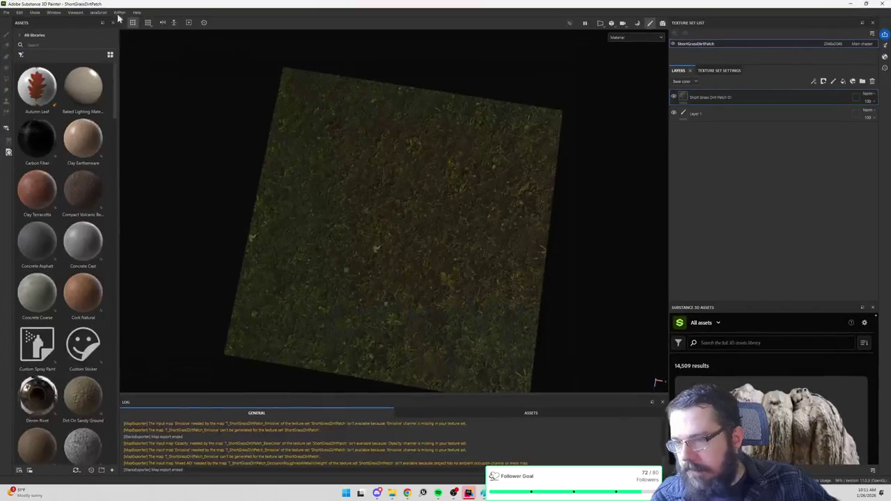
Step: Open ParkingLotGrass.spp, saving the current project's changes before switching
click(6, 13)
click(25, 28)
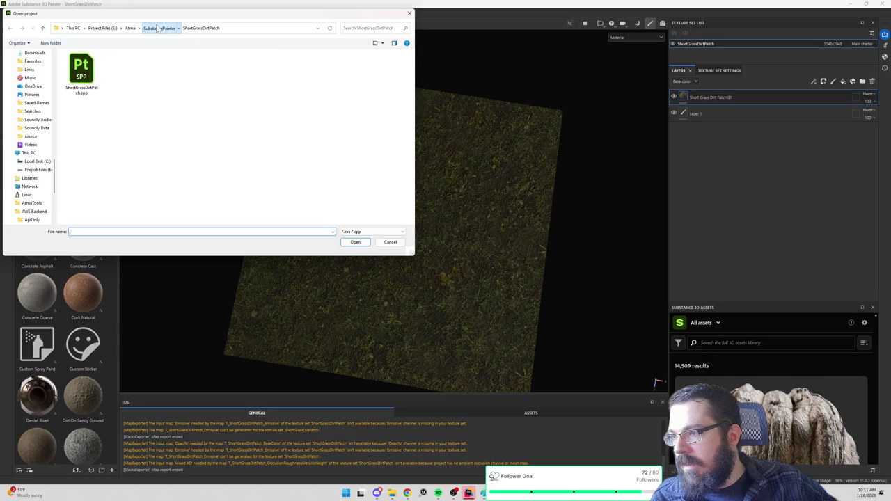
click(158, 27)
double_click(90, 94)
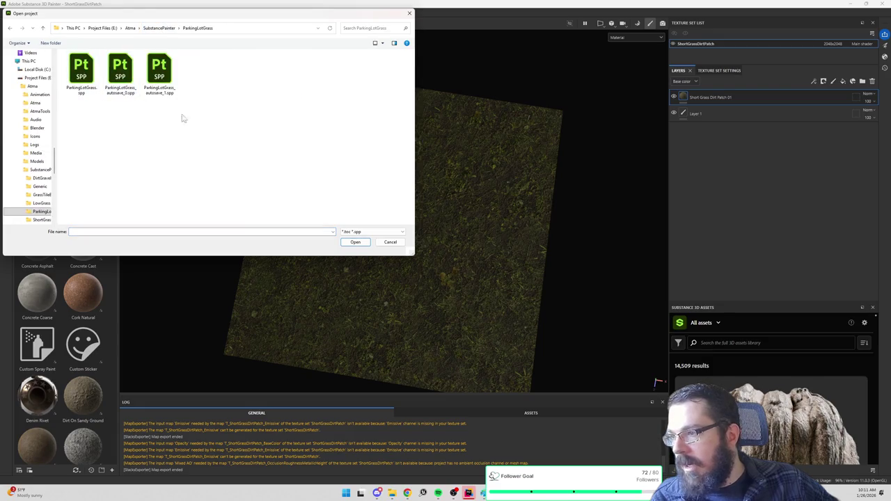
double_click(80, 70)
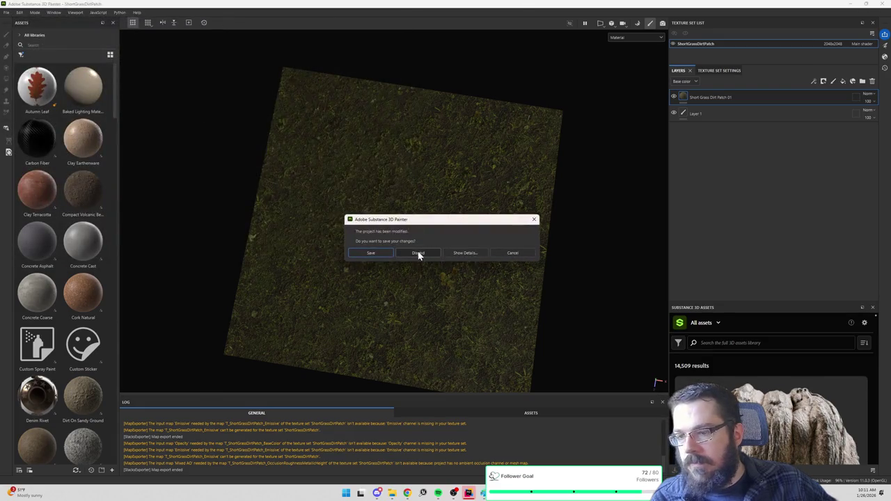
click(384, 254)
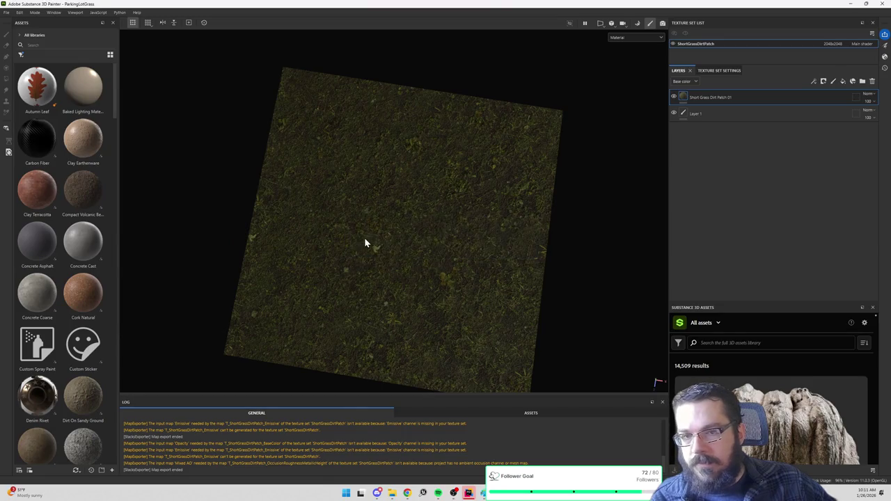
click(6, 12)
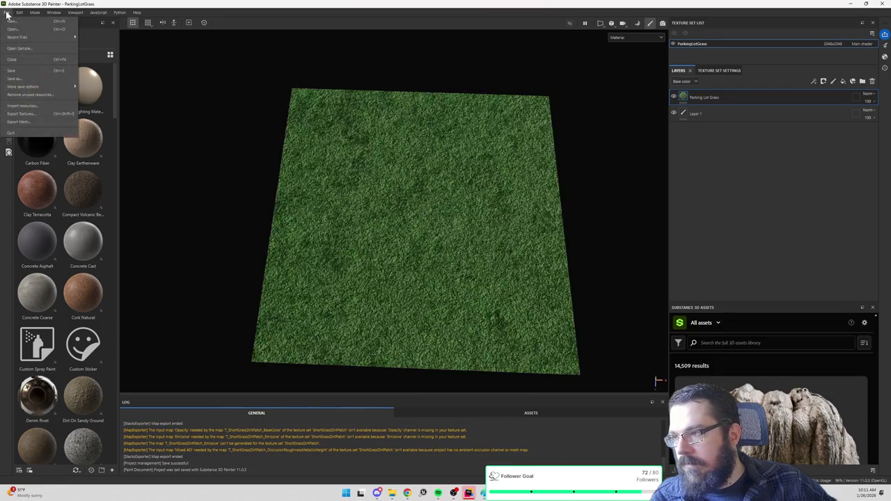
Step: Export the ParkingLotGrass maps at 2048 with the Atma output template, then minimise Painter
click(21, 115)
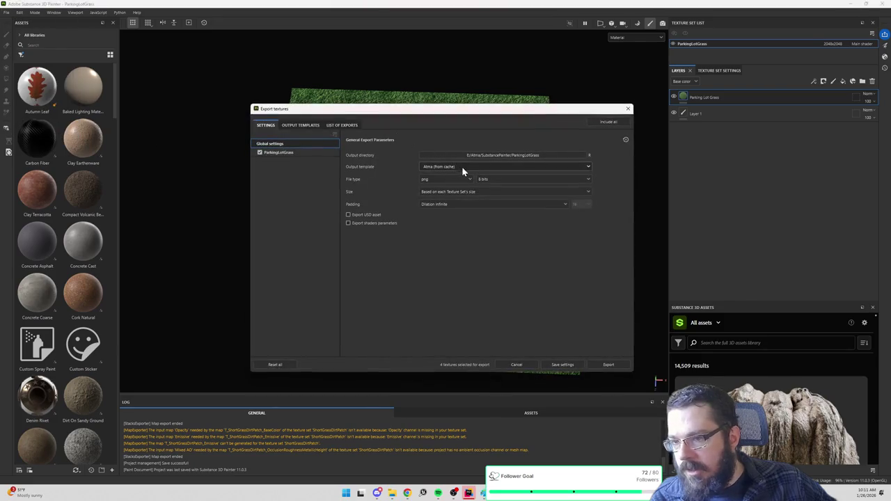
click(461, 166)
scroll(446, 184, up, 2)
scroll(447, 184, up, 2)
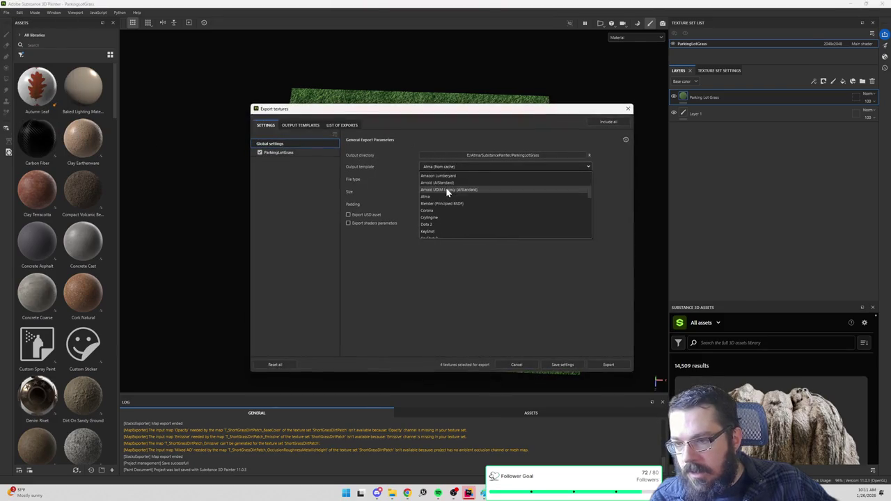
click(435, 197)
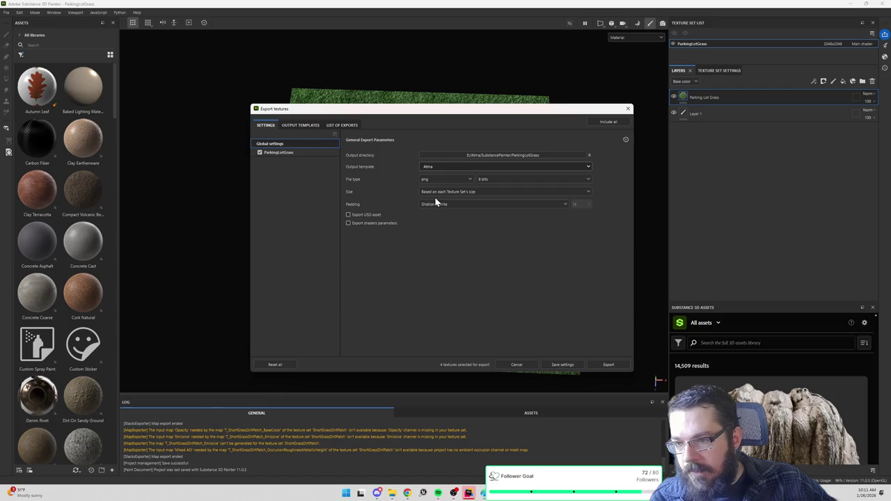
click(607, 365)
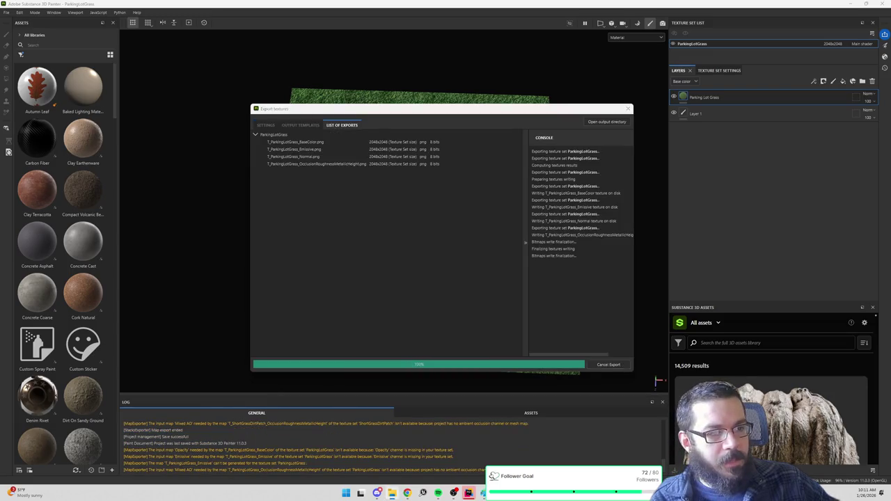
click(628, 109)
click(854, 5)
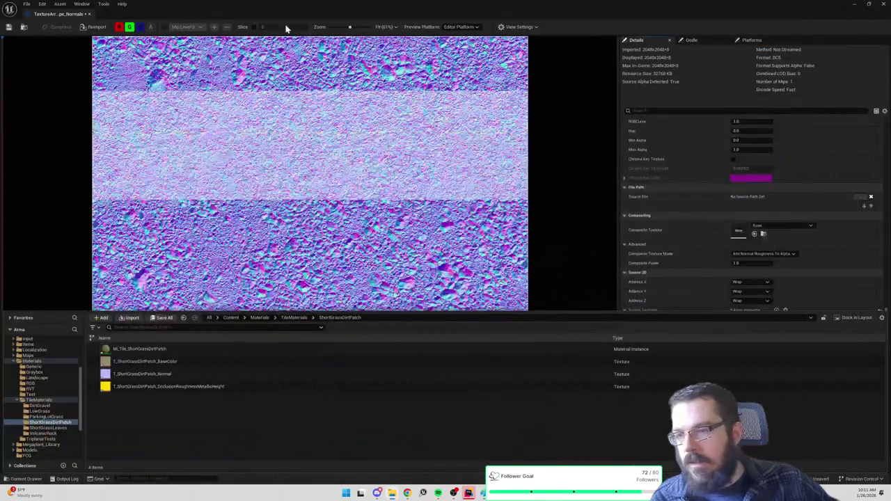
Step: Force delete the three textures in TileMaterials > ParkingLotGrass
click(294, 318)
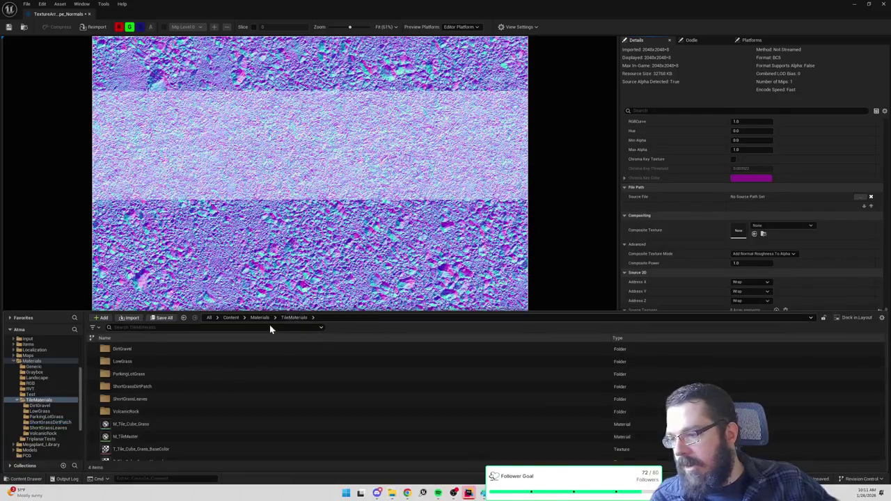
double_click(157, 374)
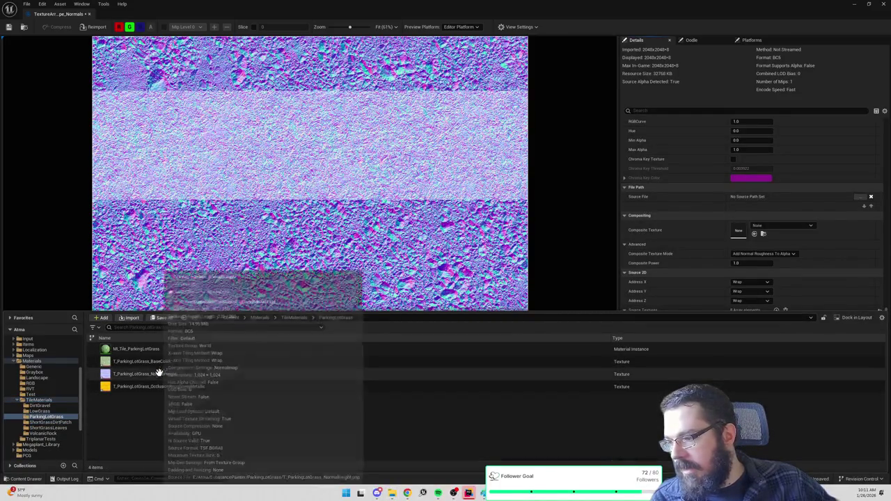
click(158, 362)
shift+click(162, 387)
key(Delete)
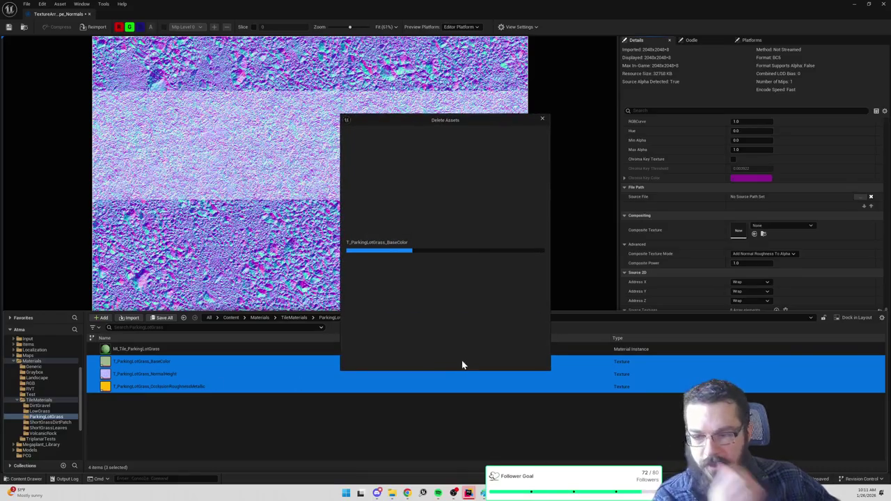
click(444, 359)
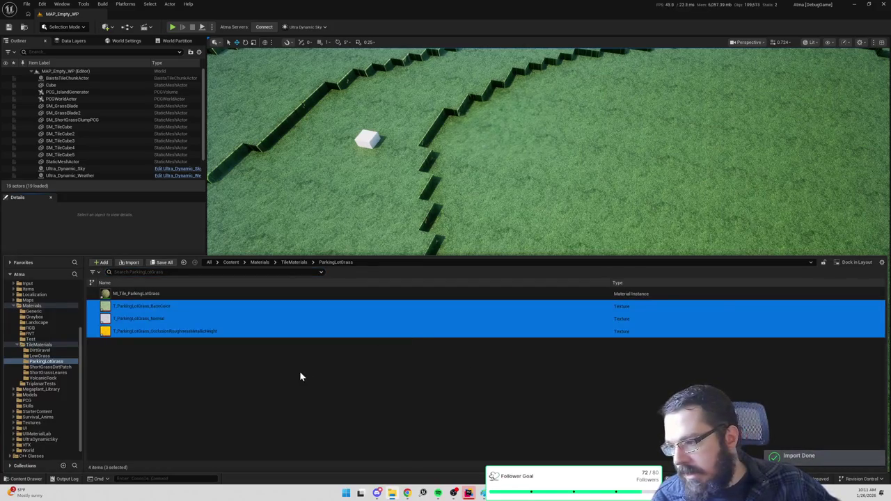
Step: Save all assets and open the reimported ParkingLotGrass normal texture in its editor
key(ctrl+shift+s)
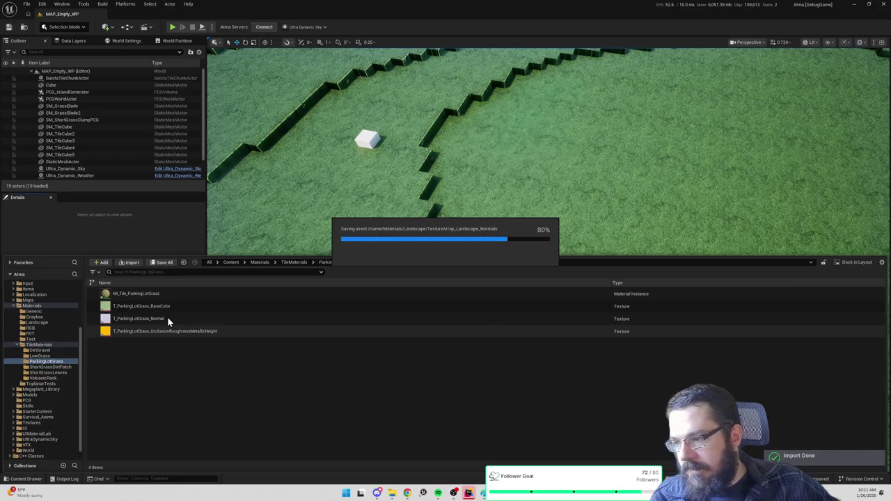
click(167, 318)
key(ctrl+space)
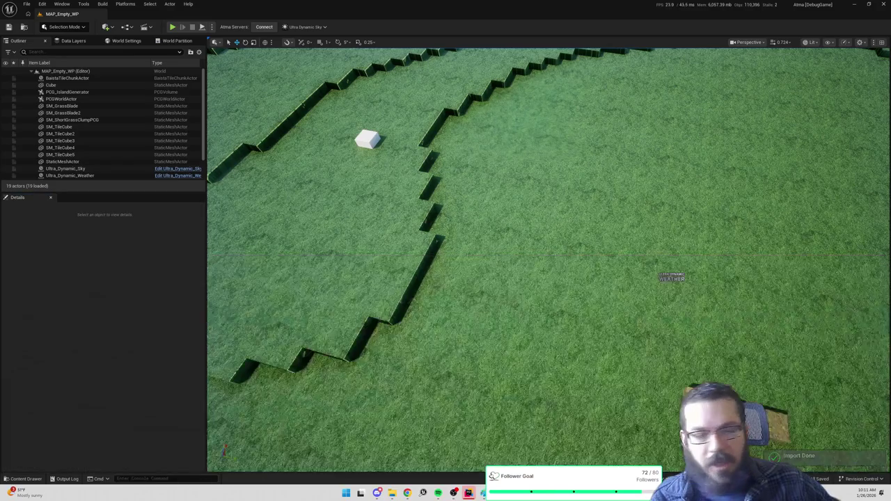
drag(636, 68, 436, 67)
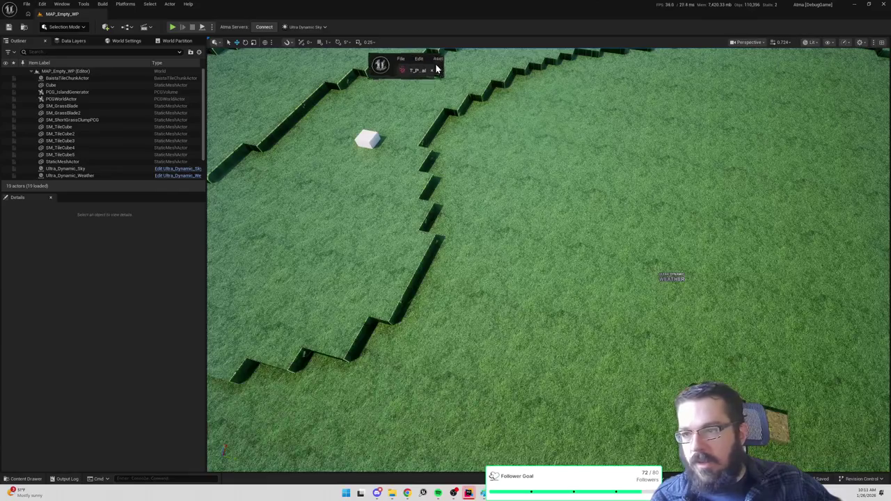
Step: Set the ParkingLotGrass normal texture's compression to Normalmap (BC5)
double_click(436, 67)
click(765, 262)
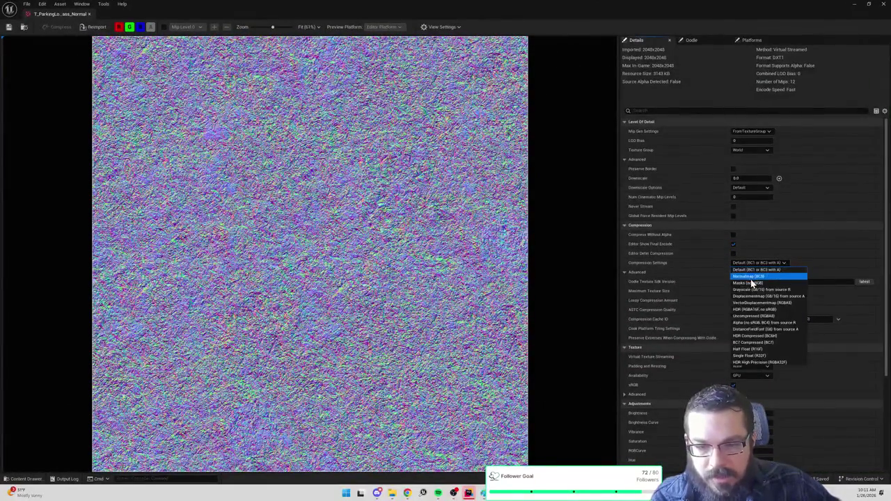
click(750, 277)
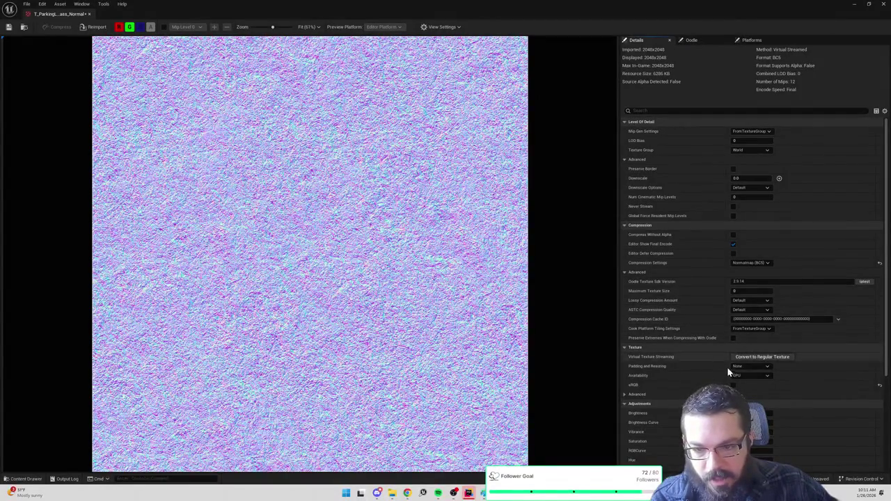
Step: Turn off sRGB on the OcclusionRoughnessMetallicHeight texture and save it
key(ctrl+space)
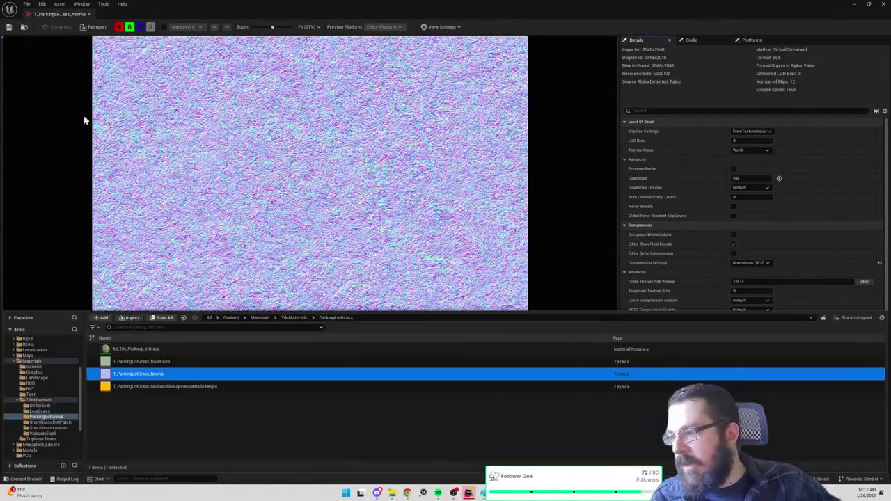
double_click(213, 386)
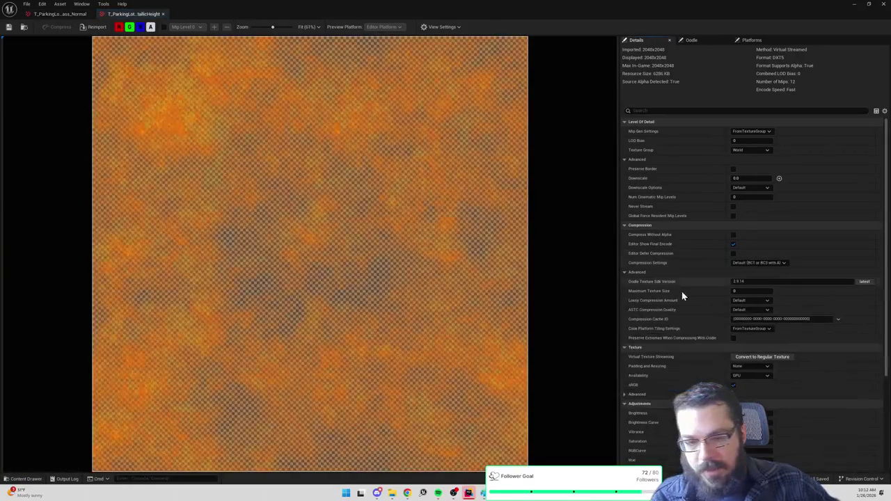
scroll(681, 292, down, 3)
click(733, 307)
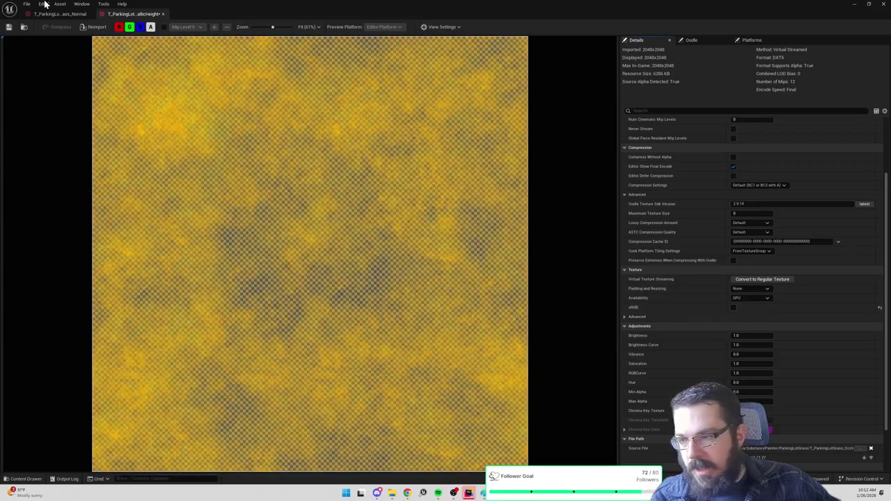
click(9, 27)
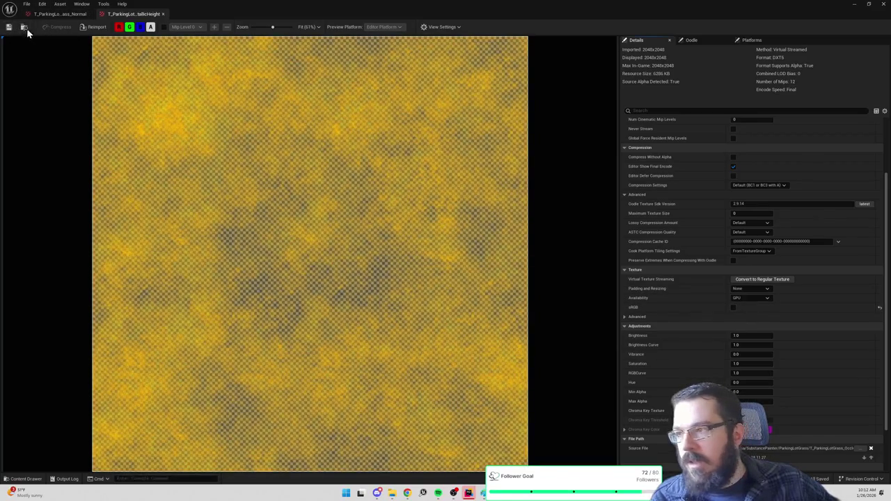
Step: Open T_ParkingLotGrass_BaseColor in its own editor tab and locate it among the assets
click(23, 27)
click(183, 363)
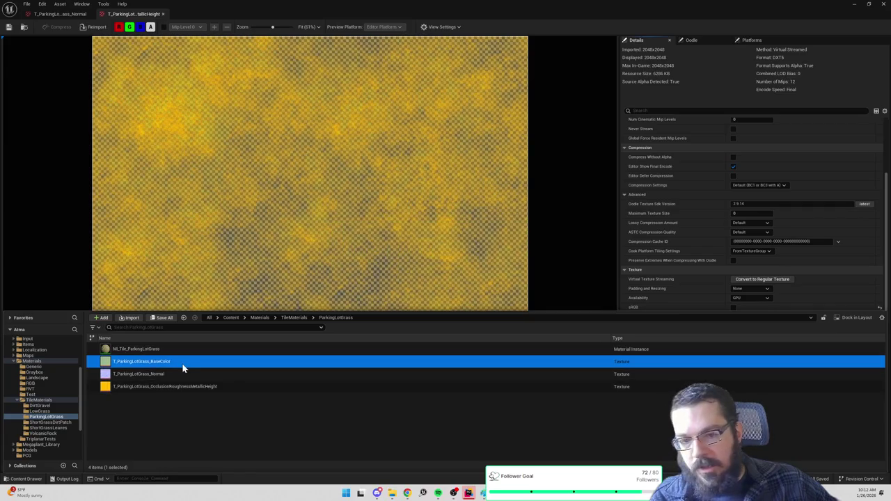
double_click(183, 363)
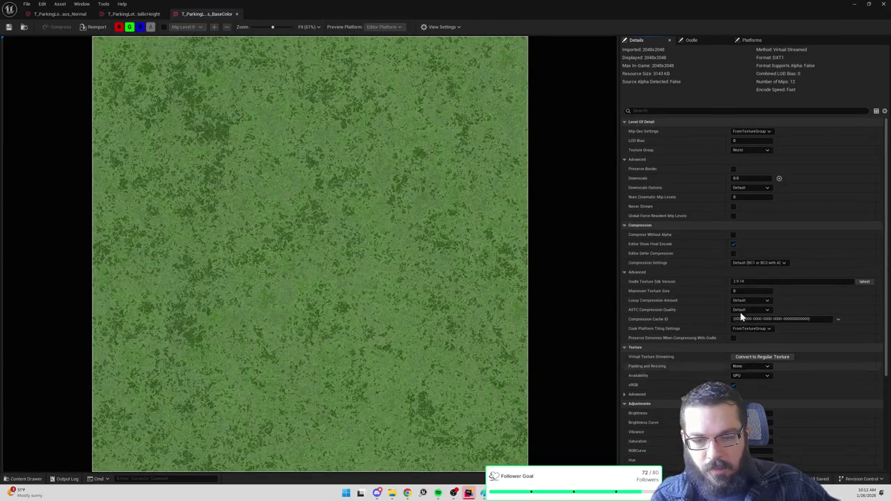
click(24, 28)
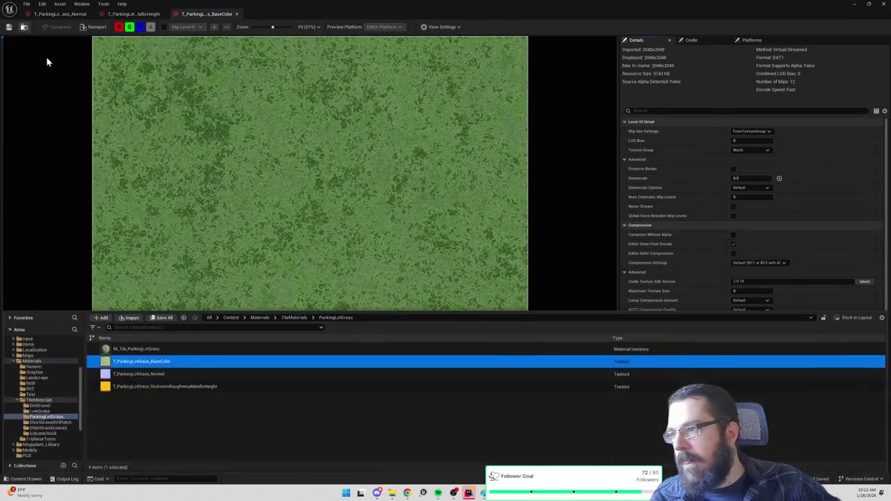
Step: Browse to the ShortGrassDirtPatch folder and open its normal map texture
click(294, 318)
double_click(149, 400)
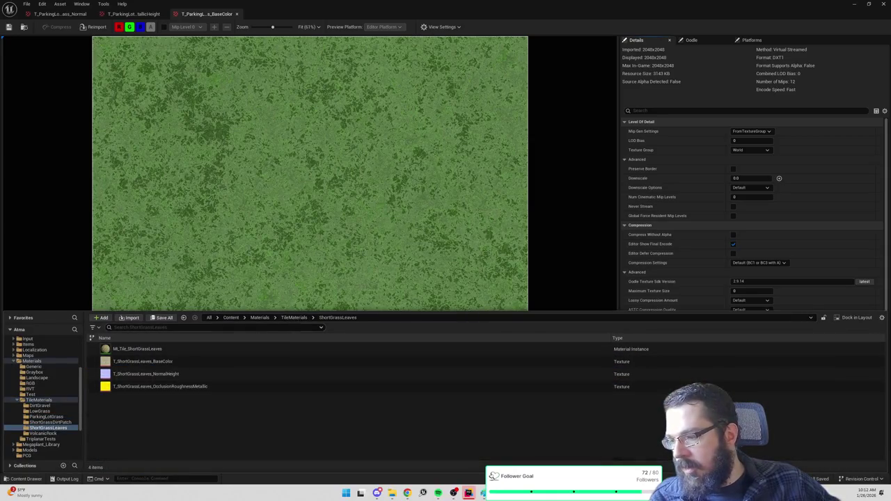
click(292, 318)
double_click(144, 383)
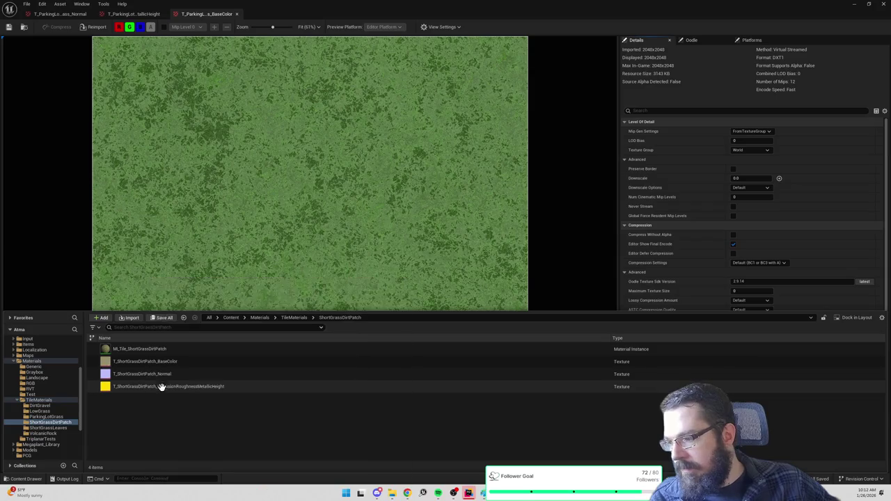
double_click(174, 373)
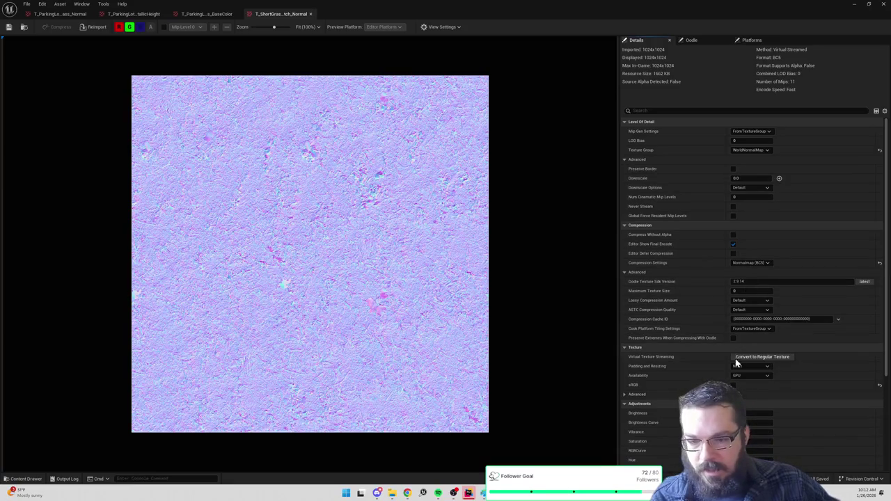
Step: Open the ShortGrassDirtPatch OcclusionRoughnessMetallicHeight texture and turn its sRGB off
key(ctrl+space)
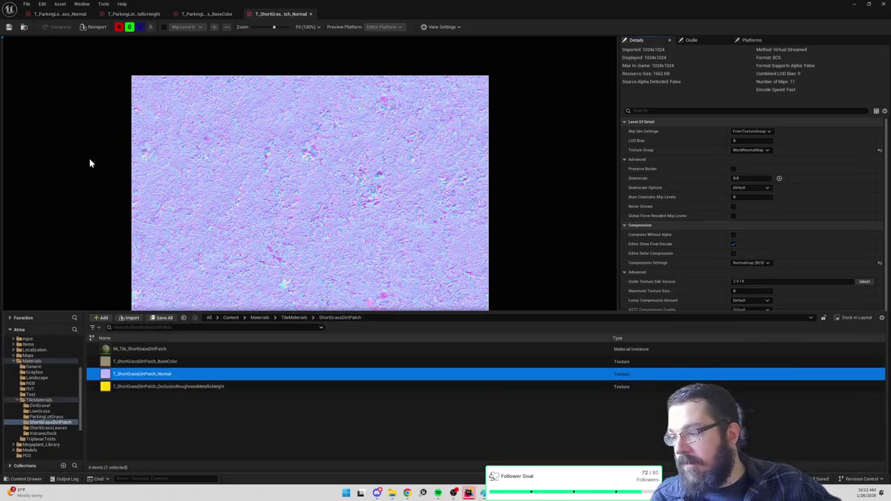
double_click(151, 387)
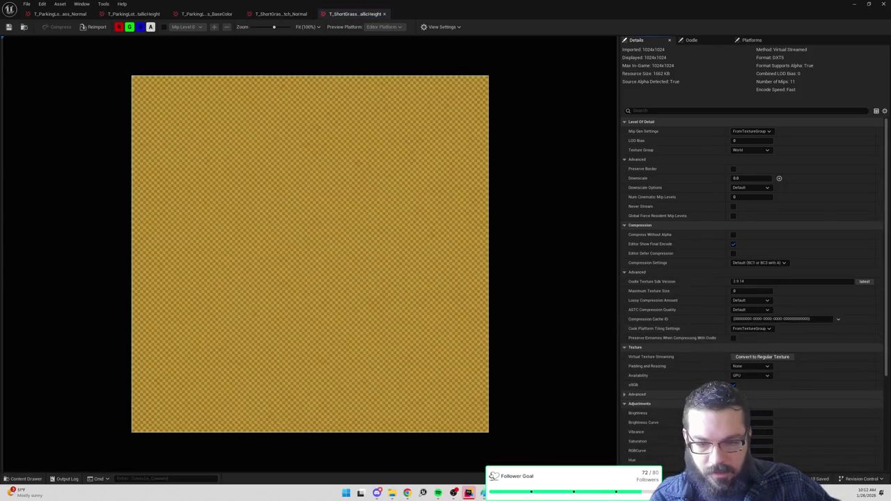
click(733, 385)
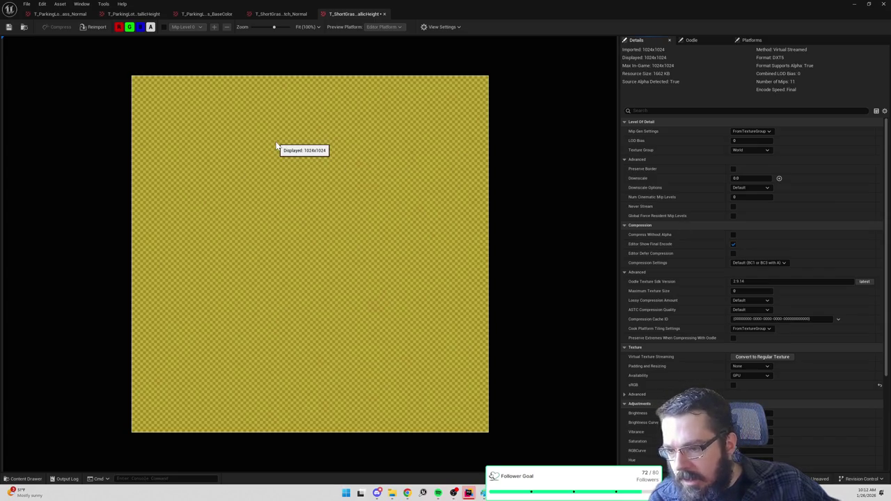
Step: Preview the packed texture's red, green, blue and alpha channels individually, then return to Substance Painter
click(129, 27)
click(140, 27)
click(151, 27)
click(119, 27)
click(130, 27)
click(130, 27)
click(119, 28)
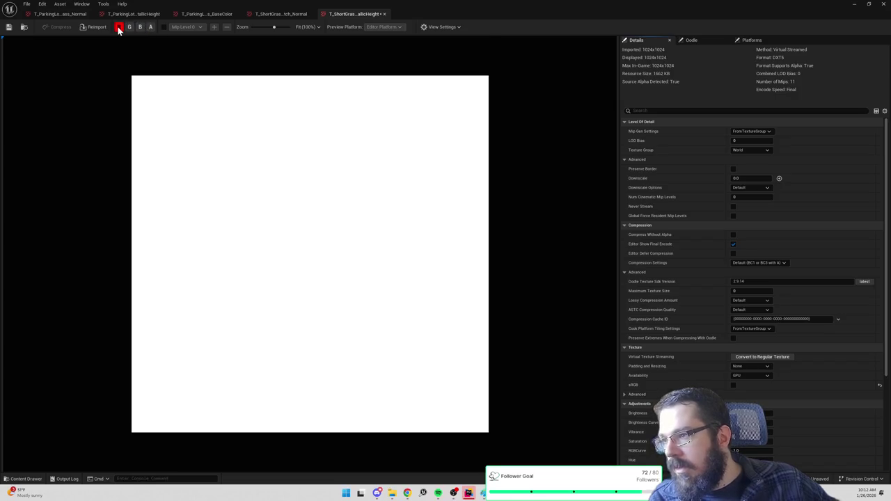
click(119, 28)
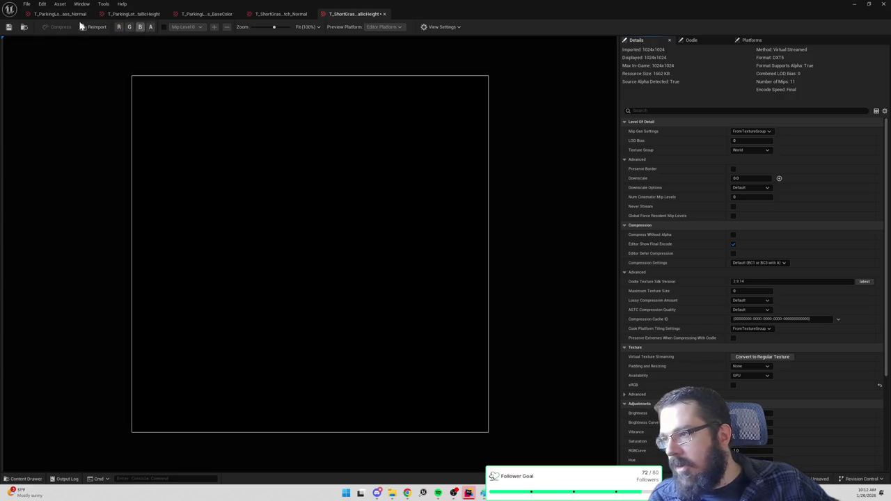
click(150, 28)
click(150, 28)
click(118, 27)
click(118, 27)
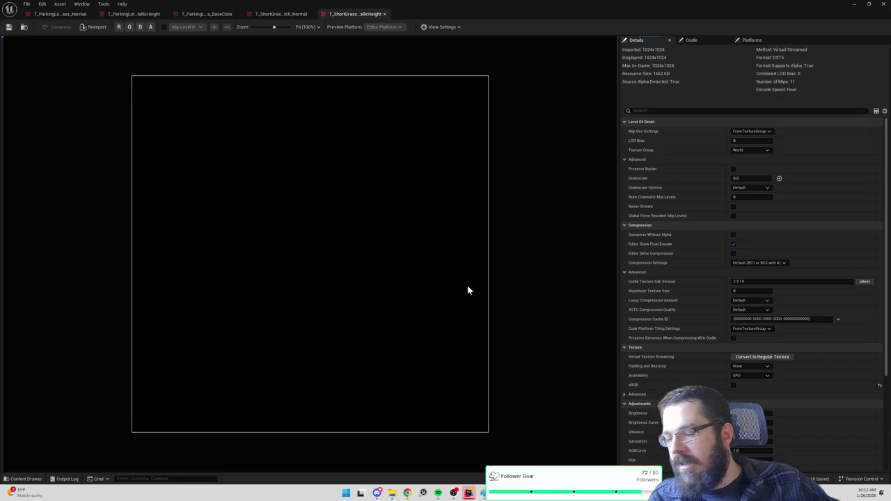
key(alt+Tab)
key(alt+Tab)
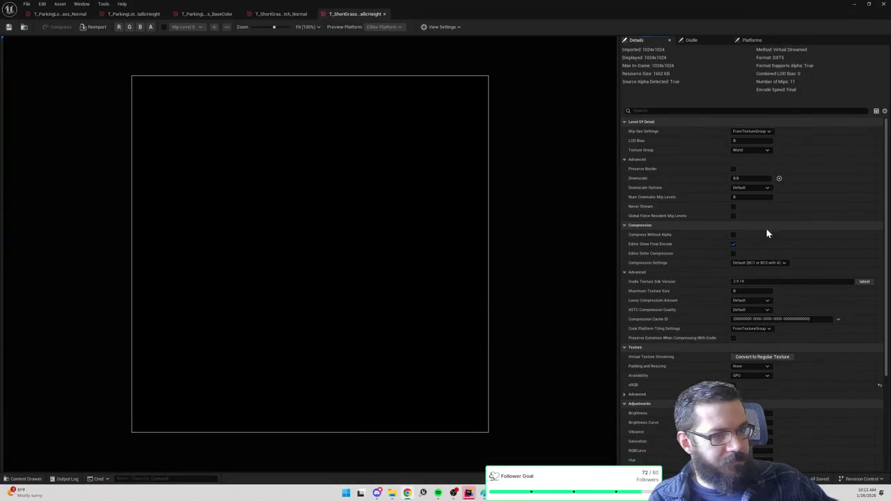
key(alt+Tab)
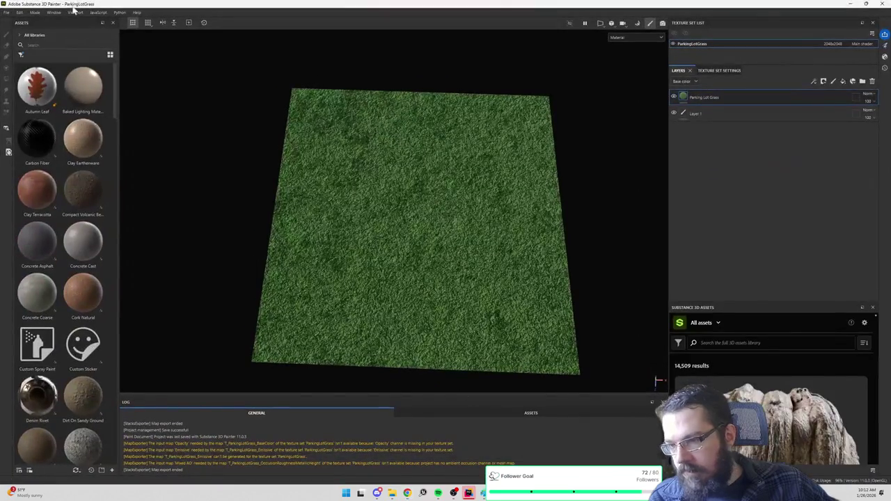
Step: Open ShortGrassDirtPatch.spp, saving the parking lot grass project's changes when prompted
click(6, 12)
click(16, 30)
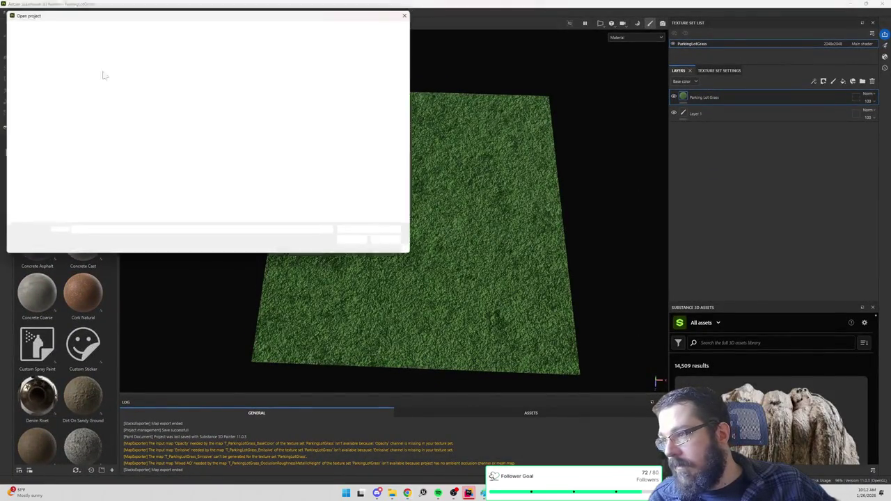
click(167, 30)
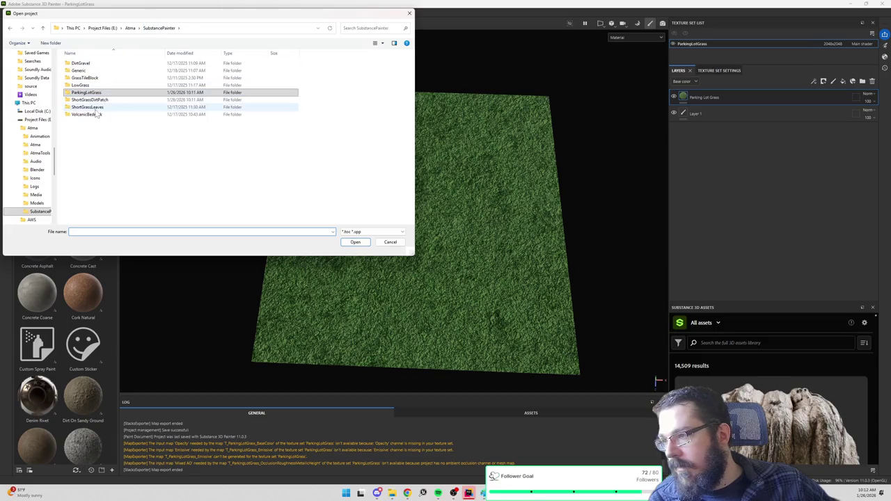
double_click(99, 100)
double_click(80, 73)
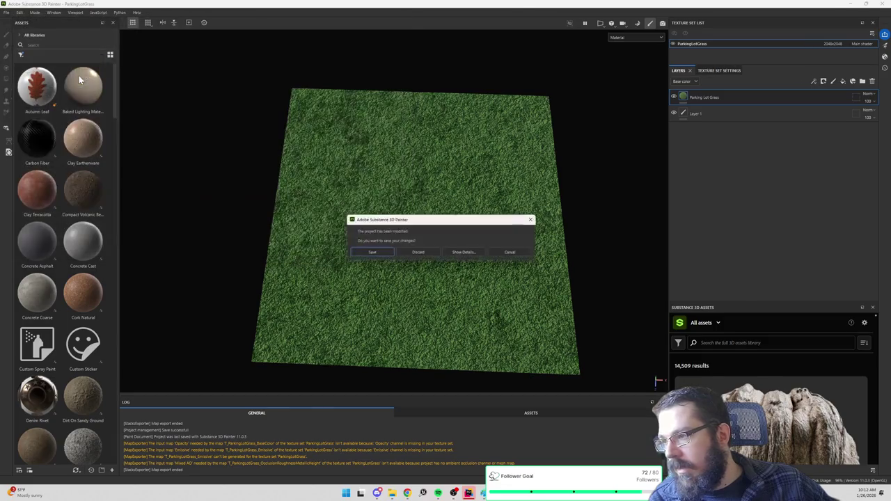
click(388, 255)
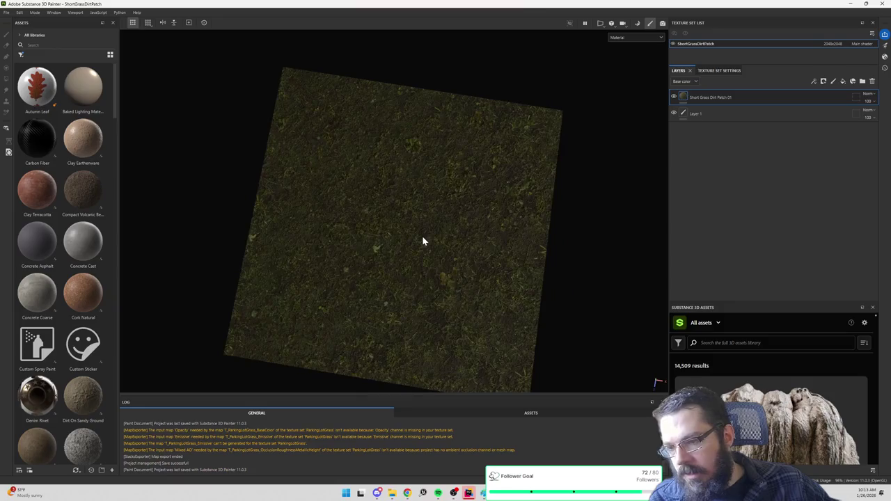
Step: Check the fill layer's properties, save the ShortGrassDirtPatch project, and return to Unreal
right_click(421, 237)
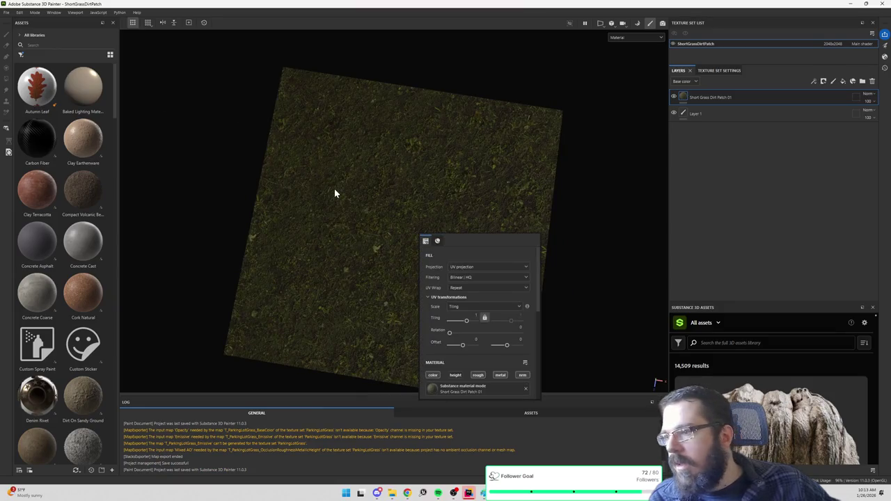
scroll(488, 309, down, 3)
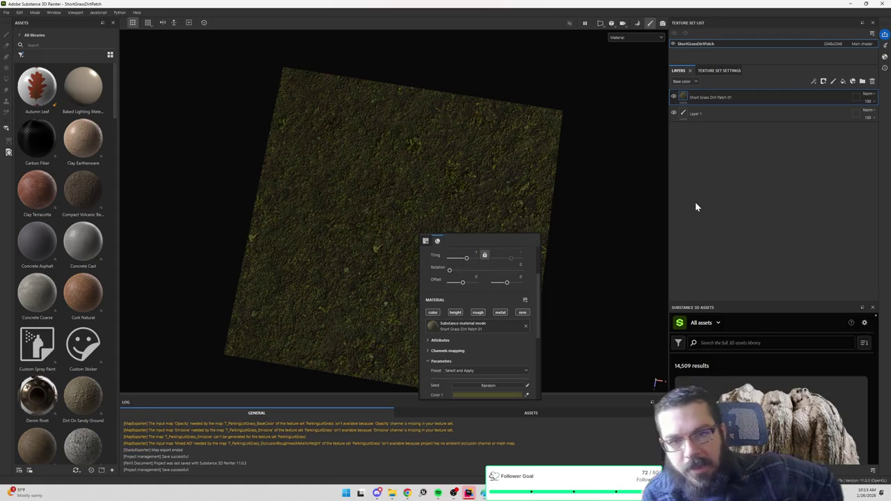
key(ctrl+s)
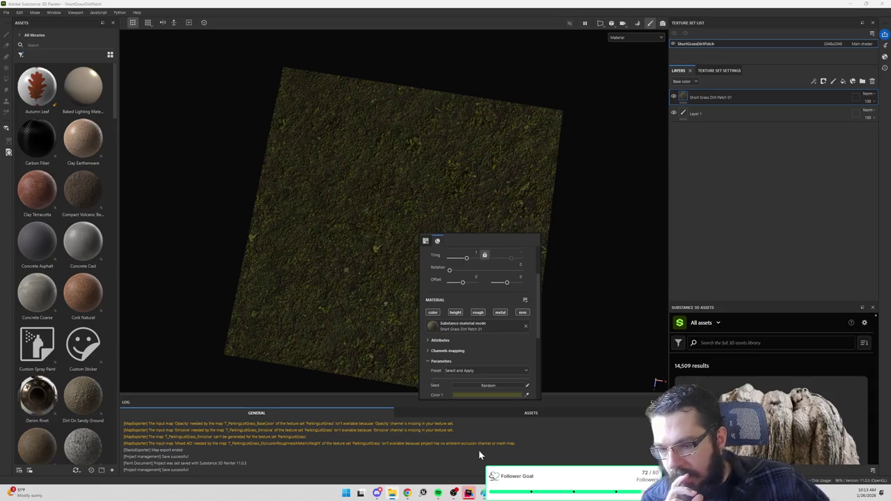
mouse_move(471, 495)
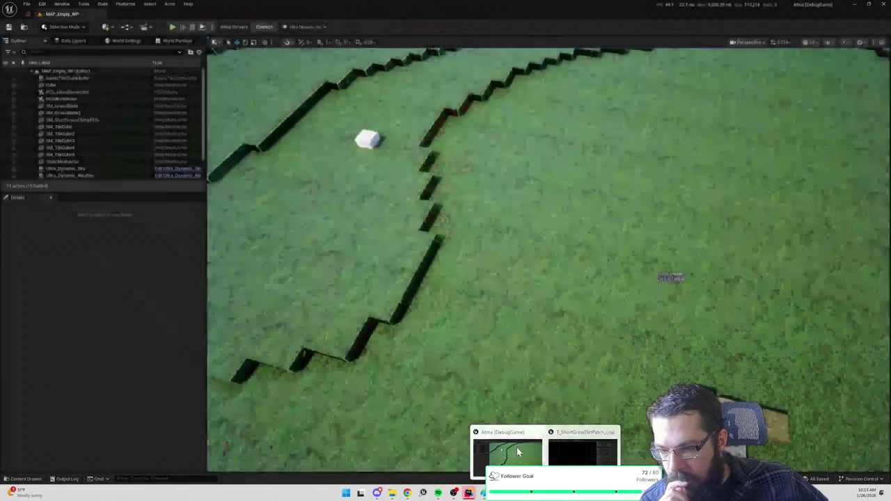
click(517, 451)
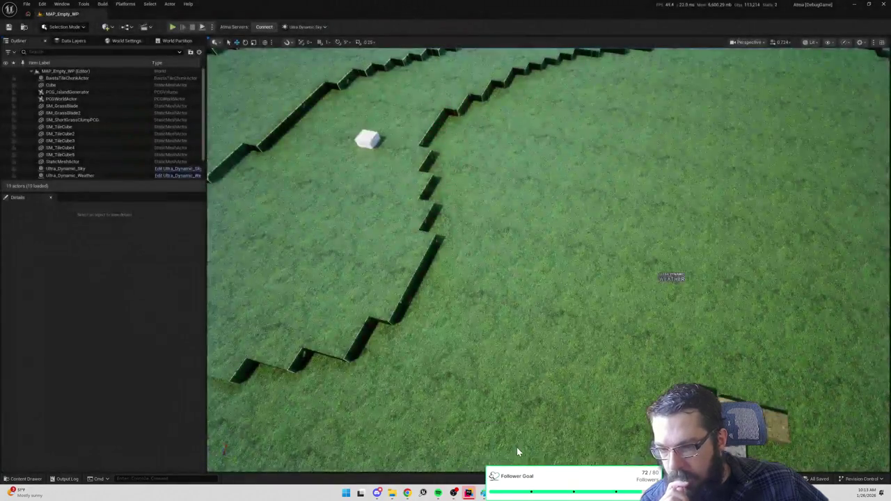
Step: Search the Content root for 'exturearra' and open TextureArray_Landscape_ORM
click(285, 13)
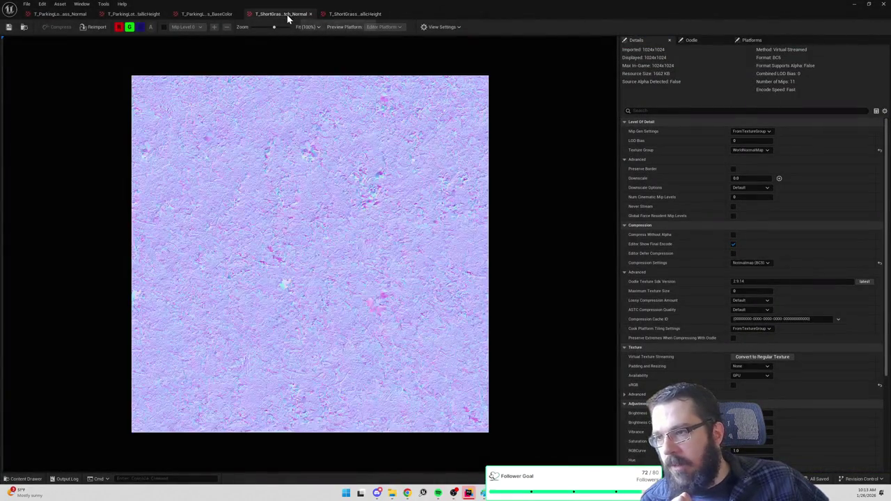
click(24, 26)
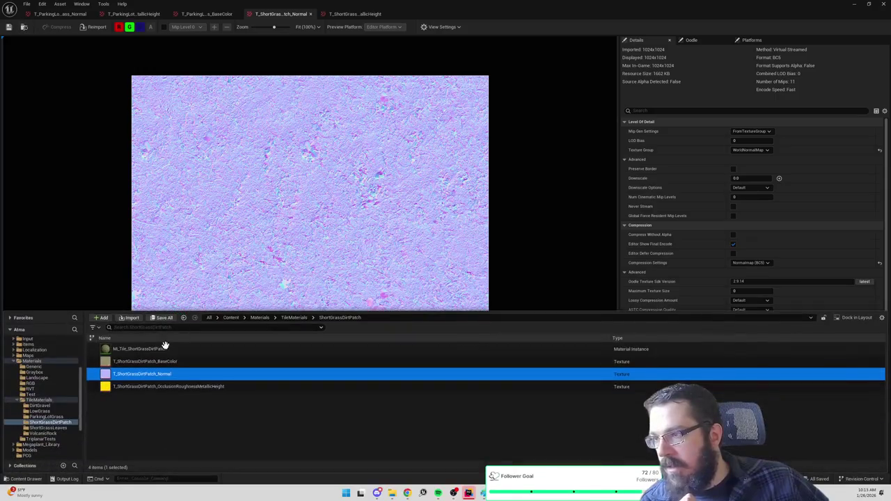
click(236, 317)
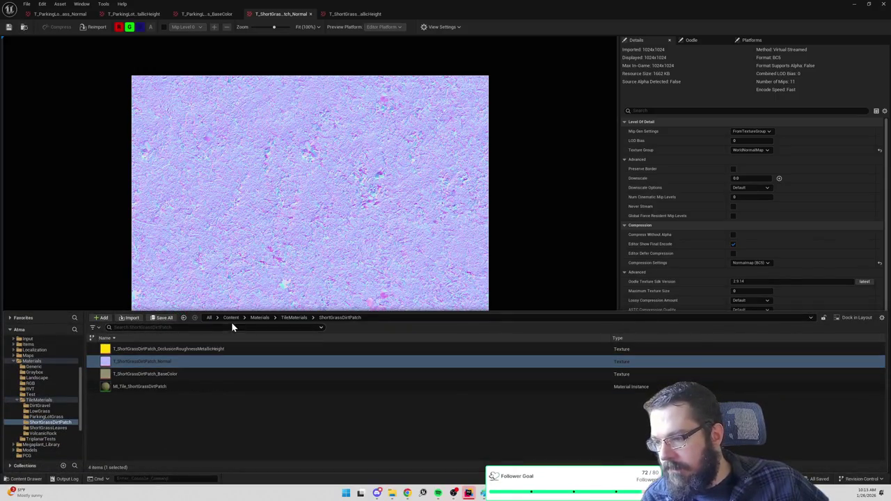
click(231, 318)
text(extur)
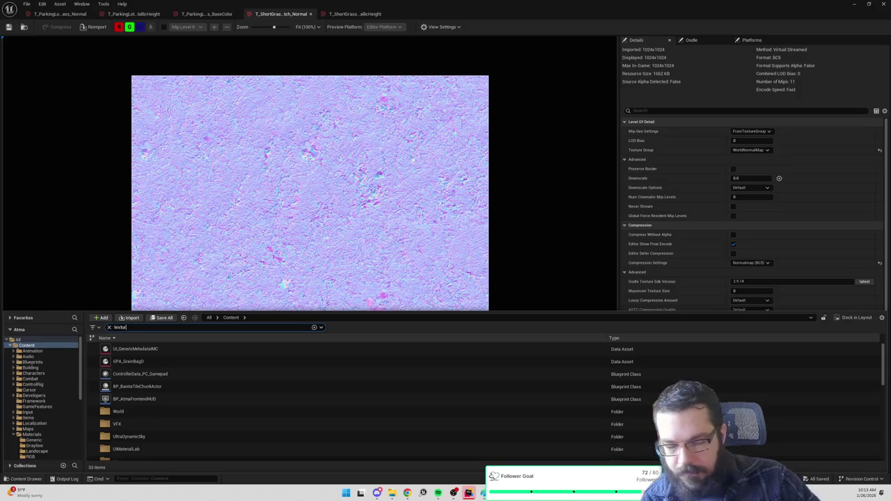
text(earra)
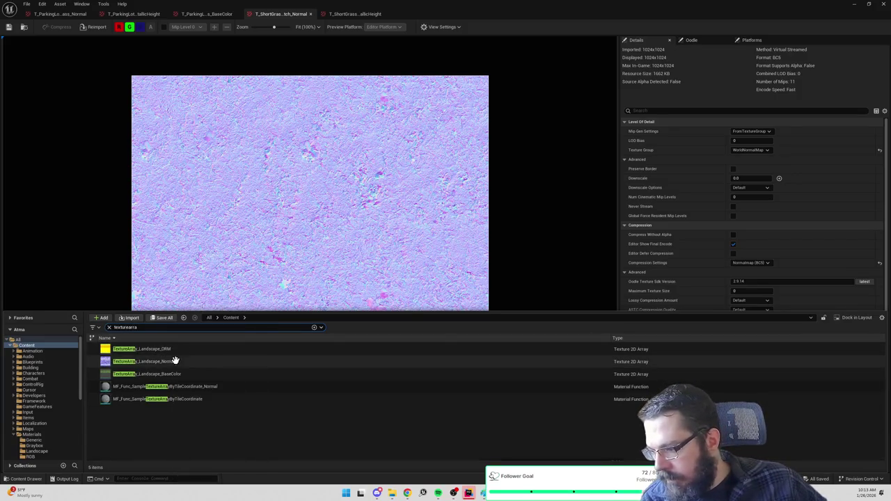
click(178, 350)
double_click(198, 351)
scroll(707, 310, down, 10)
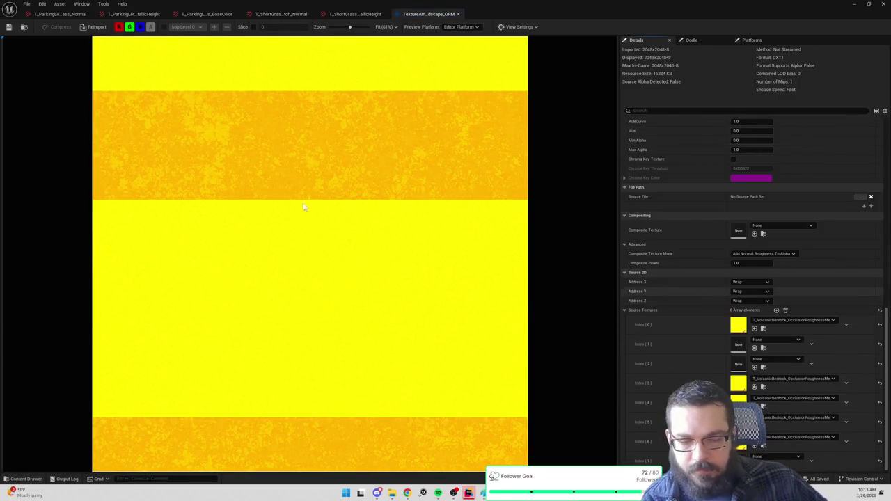
Step: Rename the ORM texture array to TextureArray_Landscape_ORMH
key(ctrl+space)
click(148, 348)
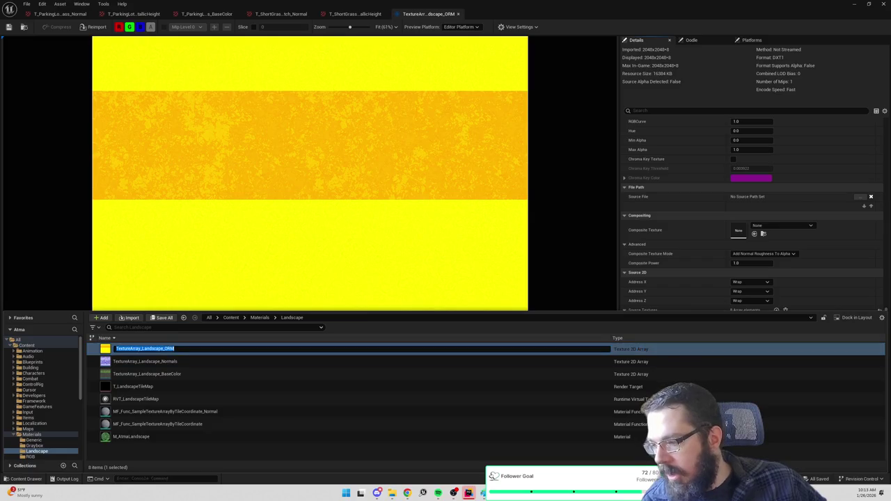
key(Return)
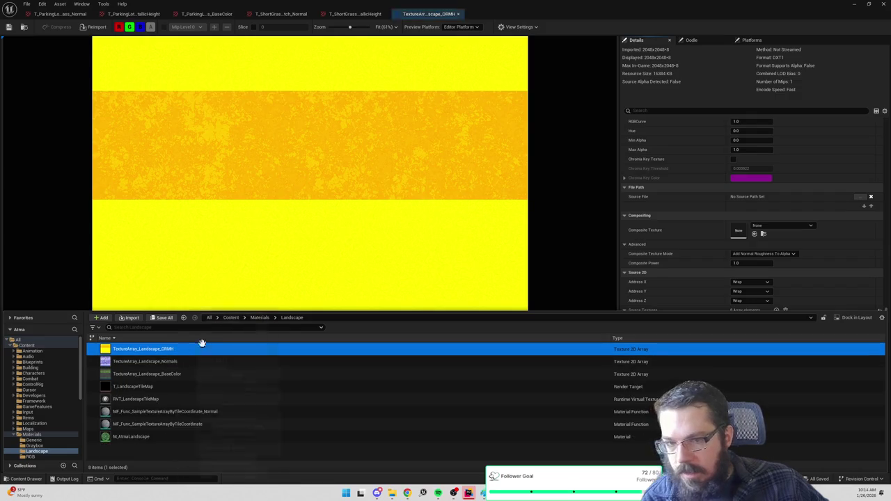
Step: Clear the old textures from the array's Source Textures slots
click(704, 71)
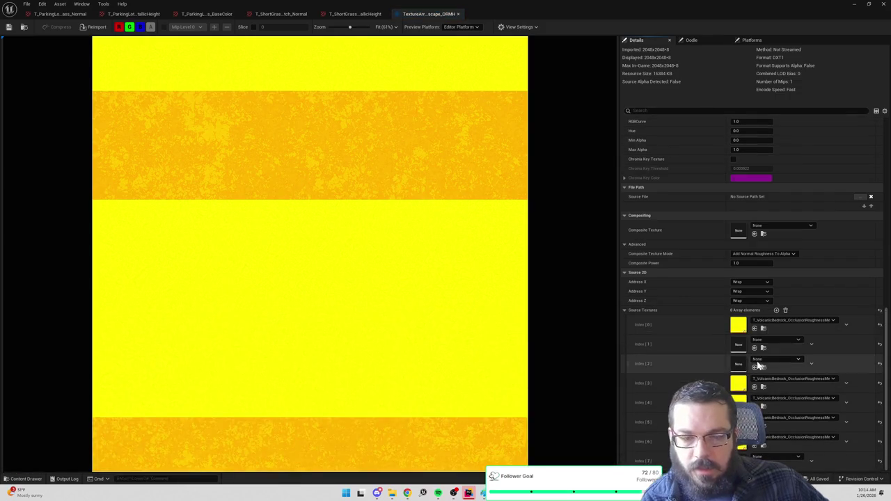
click(880, 325)
click(880, 382)
click(879, 402)
click(879, 422)
click(879, 441)
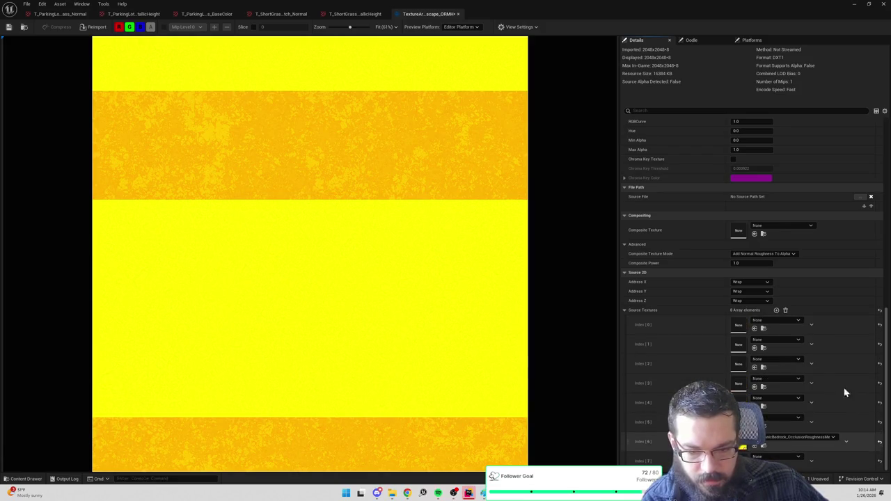
Step: Assign T_ParkingLotGrass_BaseColor to source slots Index [0] through Index [5]
click(771, 320)
text(parkingl)
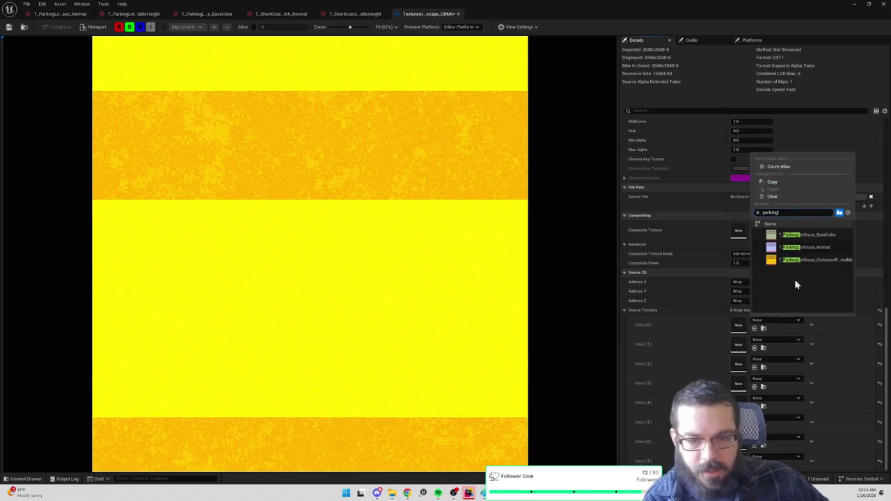
click(823, 235)
click(774, 339)
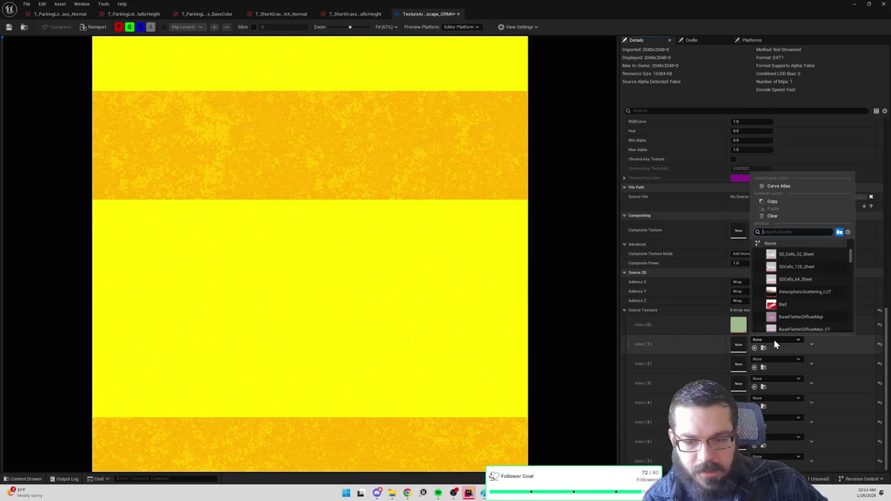
text(parkngl)
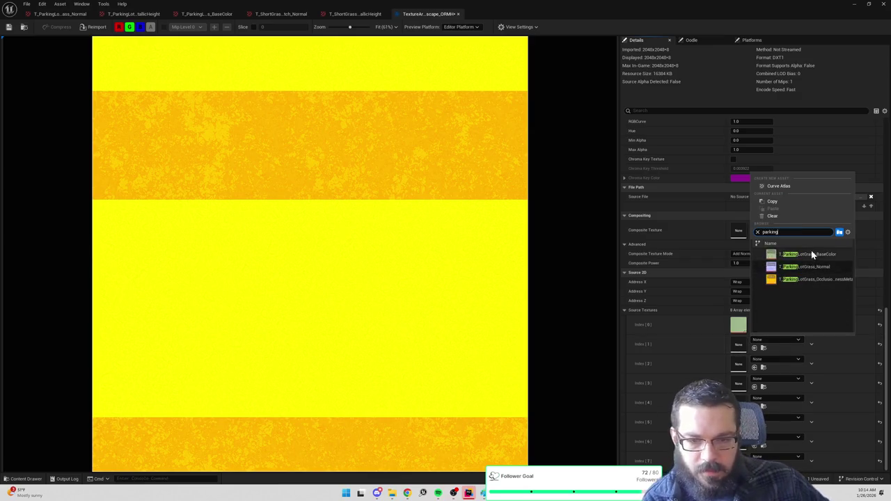
click(810, 252)
click(763, 348)
click(712, 304)
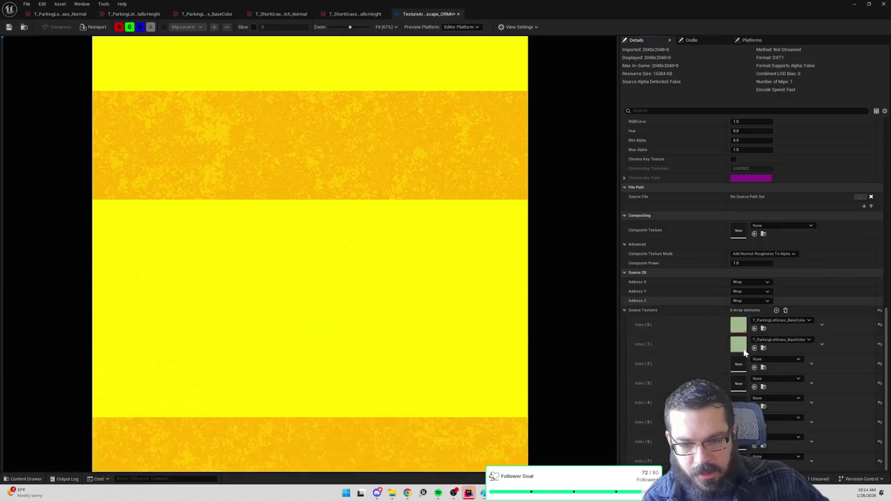
click(755, 366)
click(754, 386)
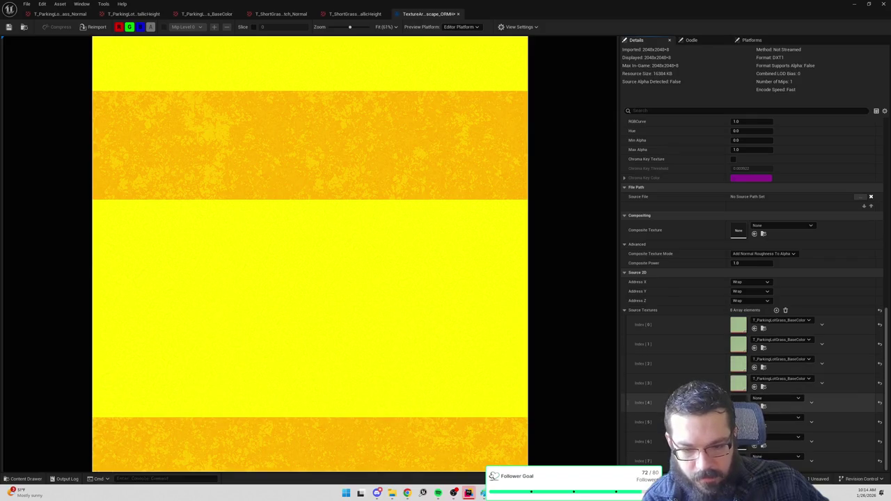
click(754, 406)
click(756, 448)
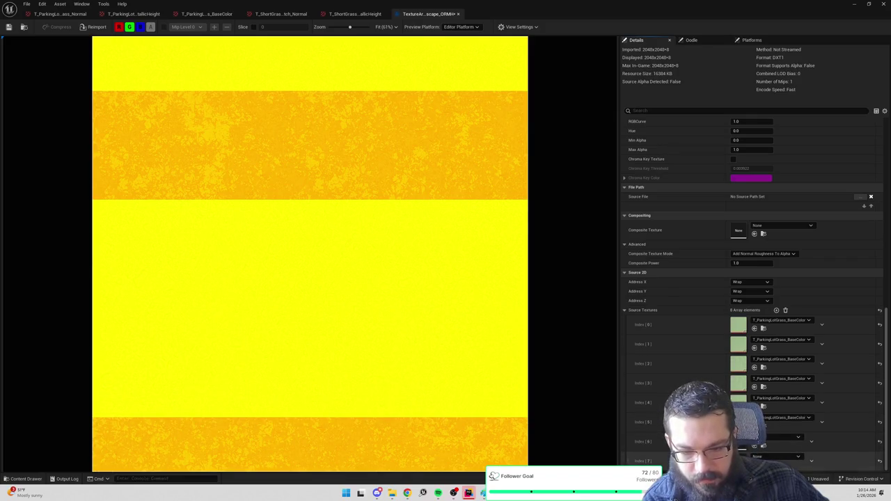
Step: Save the ORMH texture array and open the Normals texture array
click(9, 26)
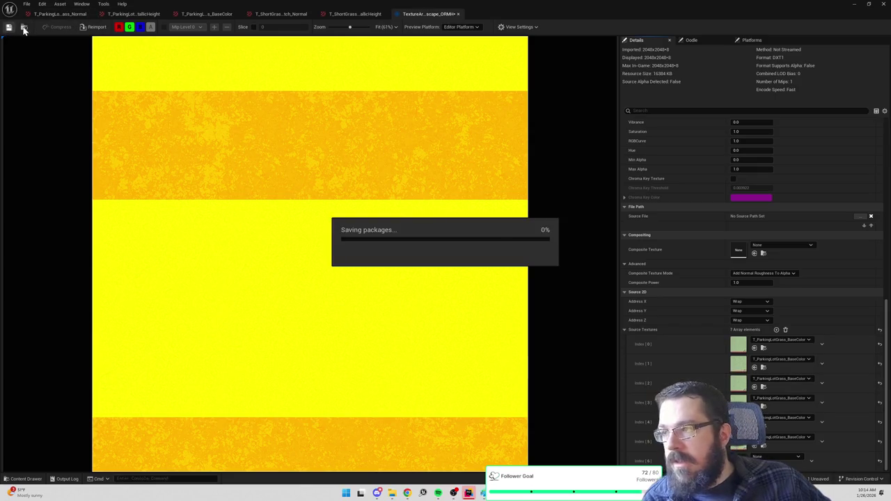
click(24, 27)
double_click(169, 361)
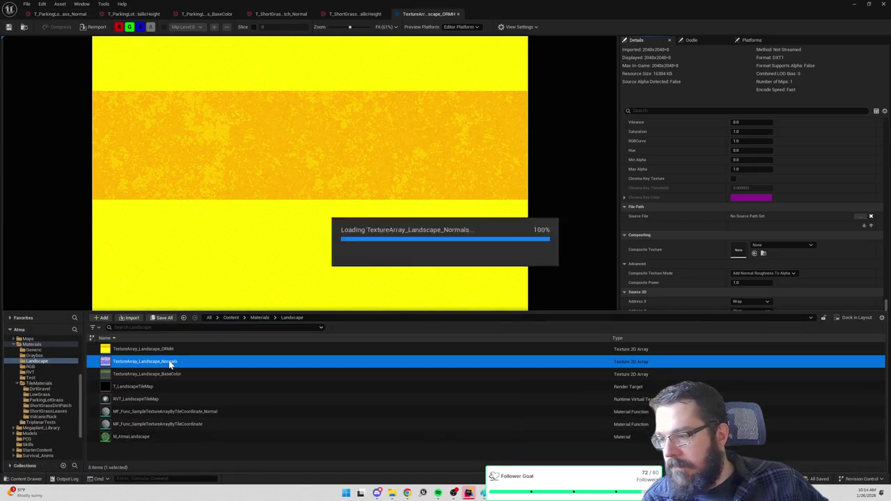
Step: Fill Normals array slots Index [0]–[7] with T_ParkingLotGrass_Normal and save it
scroll(731, 353, down, 10)
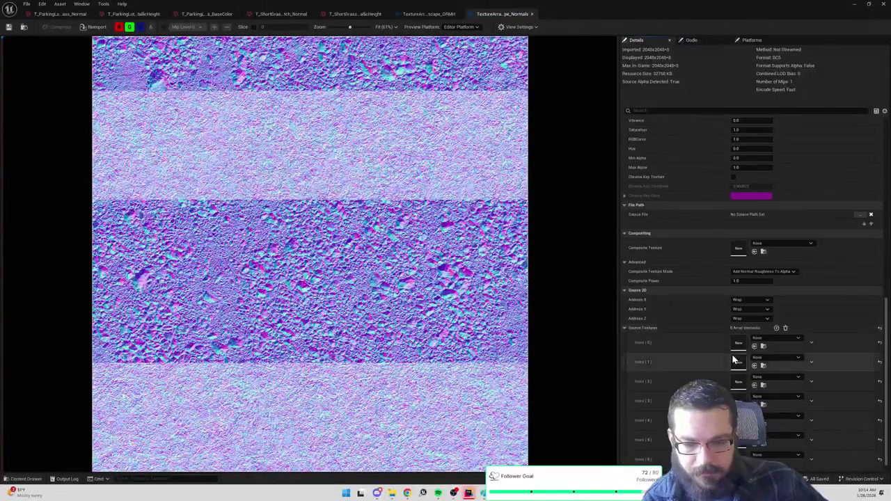
click(778, 320)
text(parkinglot)
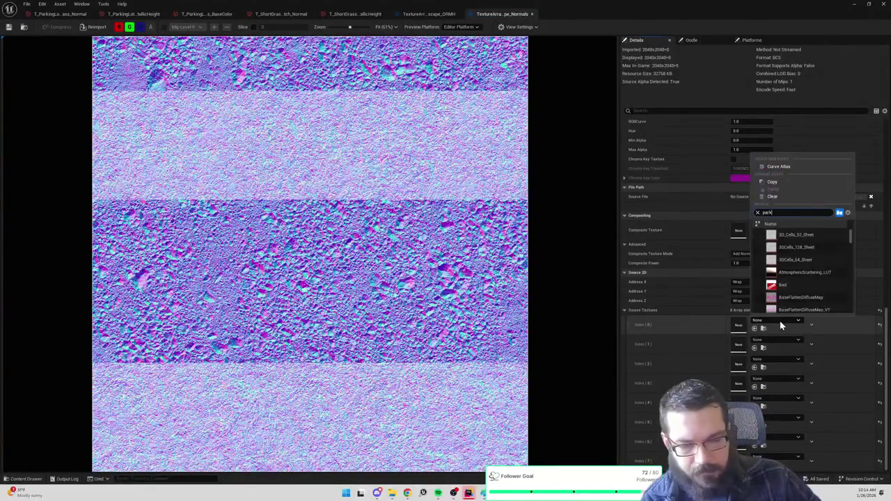
click(816, 247)
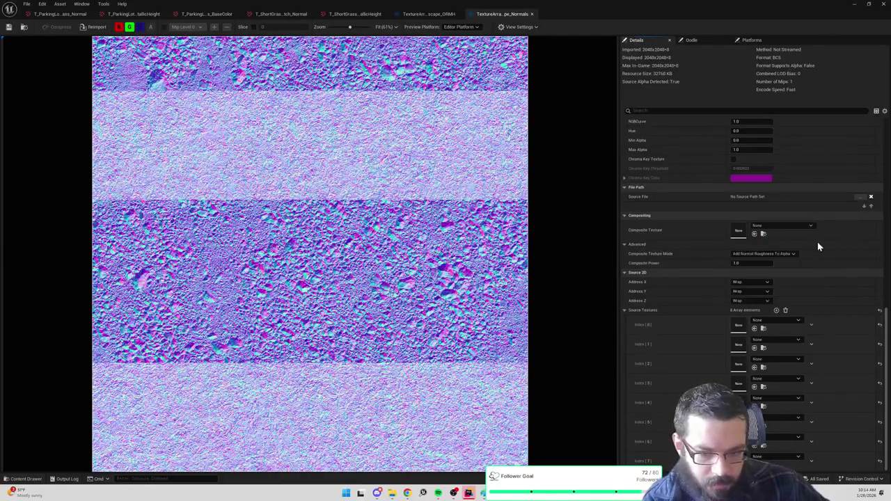
click(764, 330)
click(754, 347)
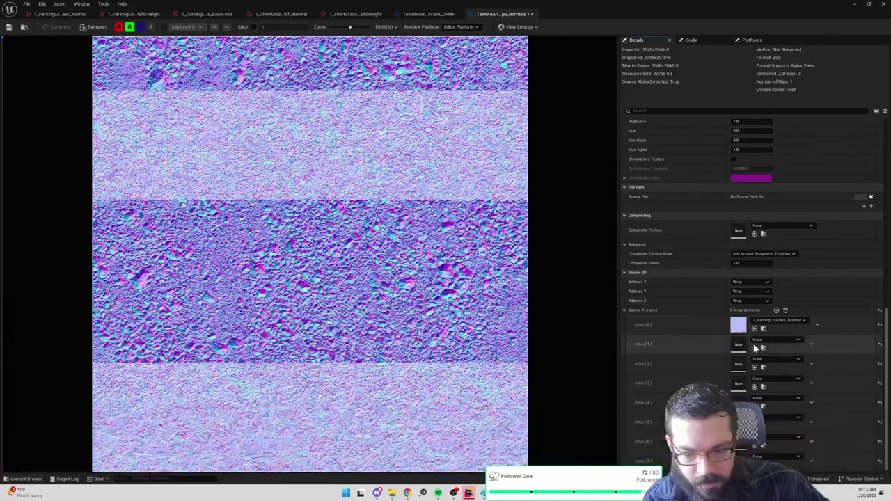
click(753, 367)
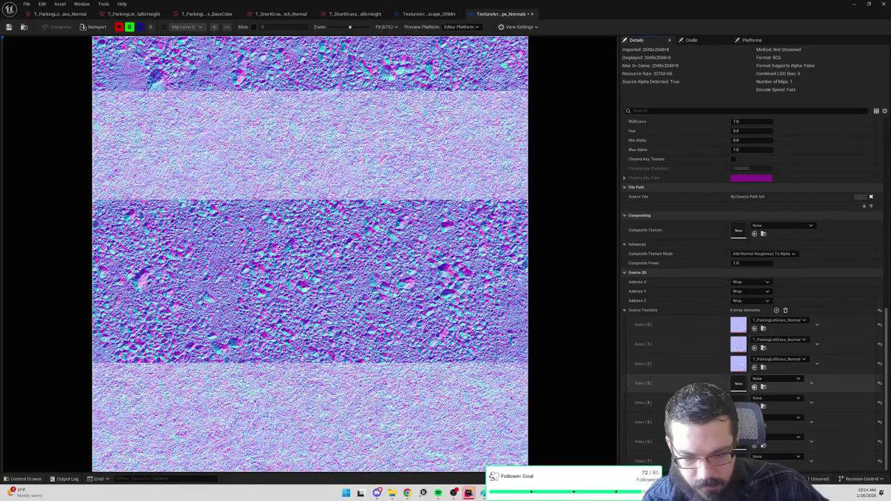
click(753, 387)
click(754, 406)
click(753, 426)
click(753, 446)
click(754, 465)
click(24, 27)
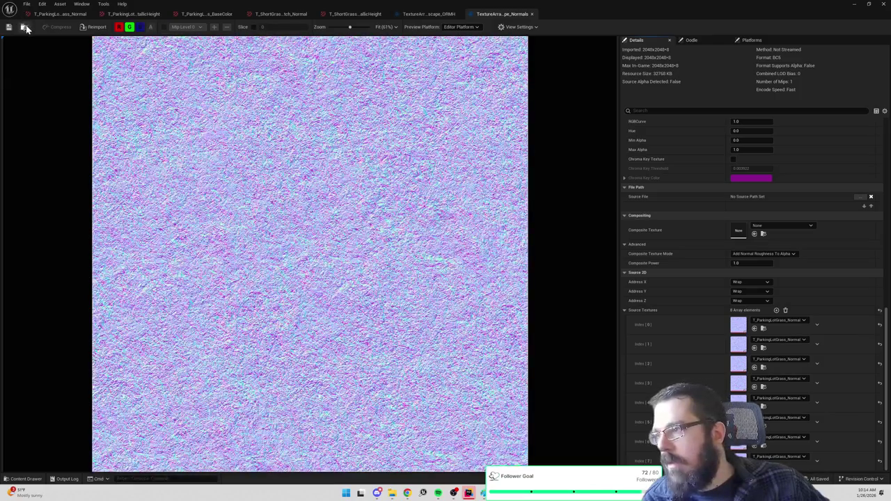
Step: Open the BaseColor texture array and assign T_ParkingLotGrass_BaseColor to slot Index [0]
key(ctrl+space)
double_click(149, 372)
scroll(686, 308, down, 10)
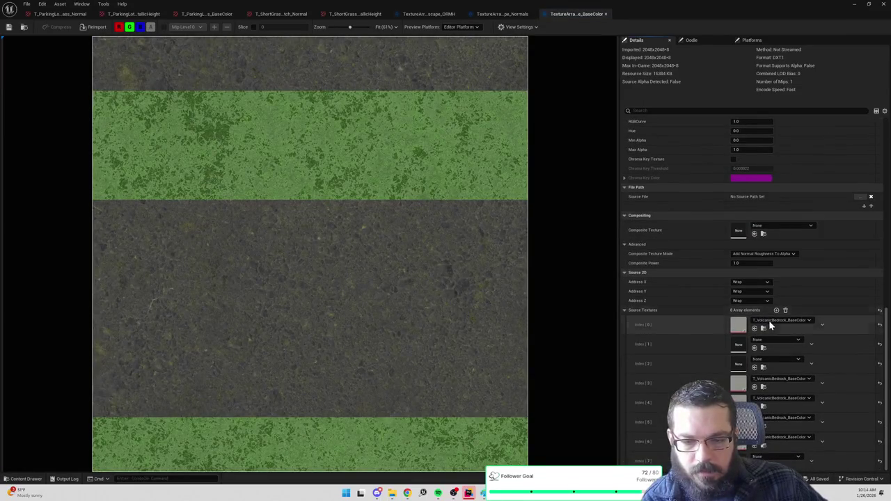
click(768, 320)
text(parkinglotg)
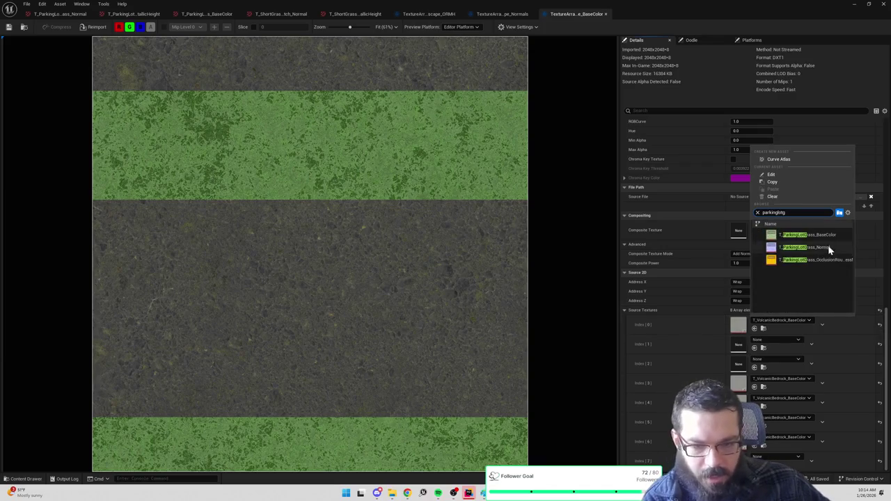
click(828, 234)
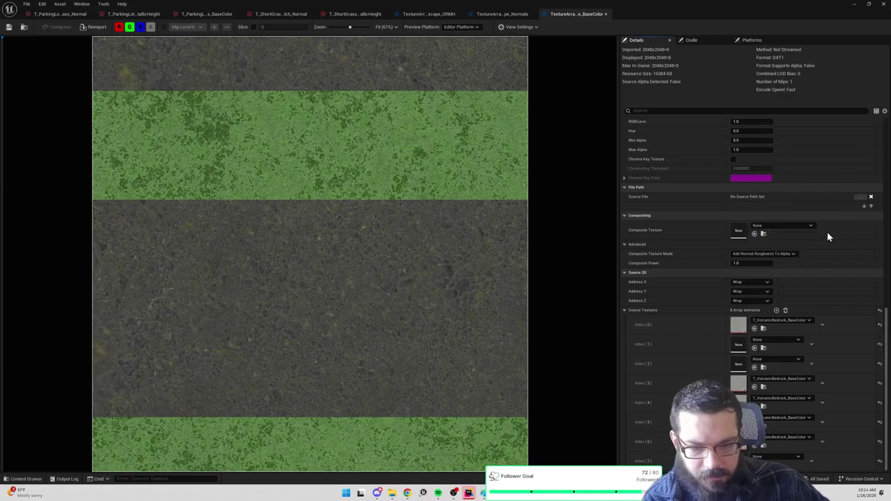
click(763, 347)
click(696, 296)
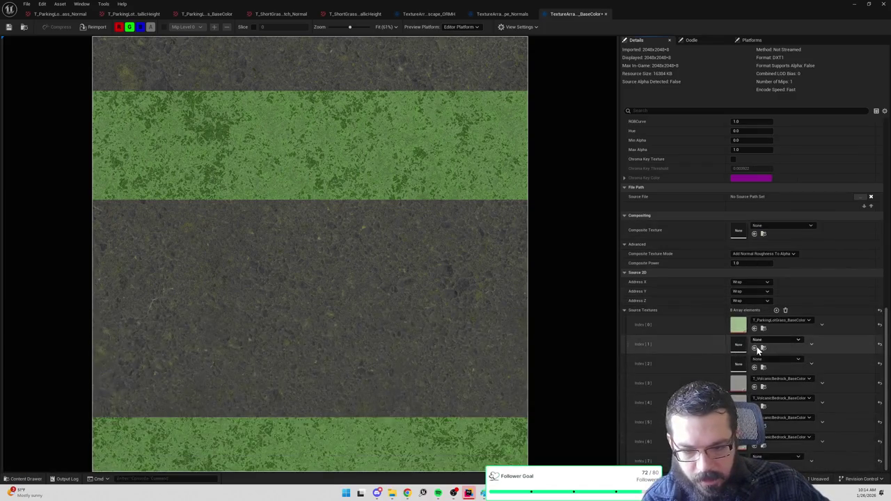
Step: Replace the remaining BaseColor slots with T_ParkingLotGrass_BaseColor, save, and close the editor
click(754, 347)
click(755, 367)
click(754, 386)
click(754, 406)
click(754, 445)
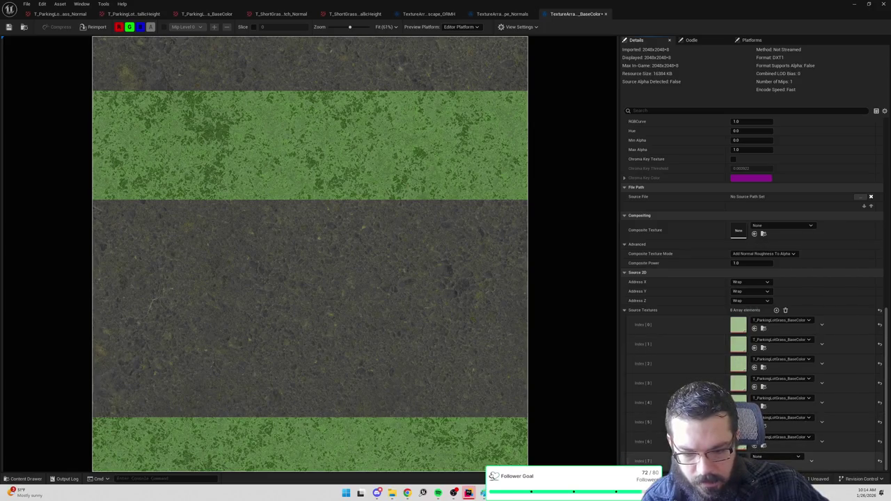
click(754, 464)
key(ctrl+s)
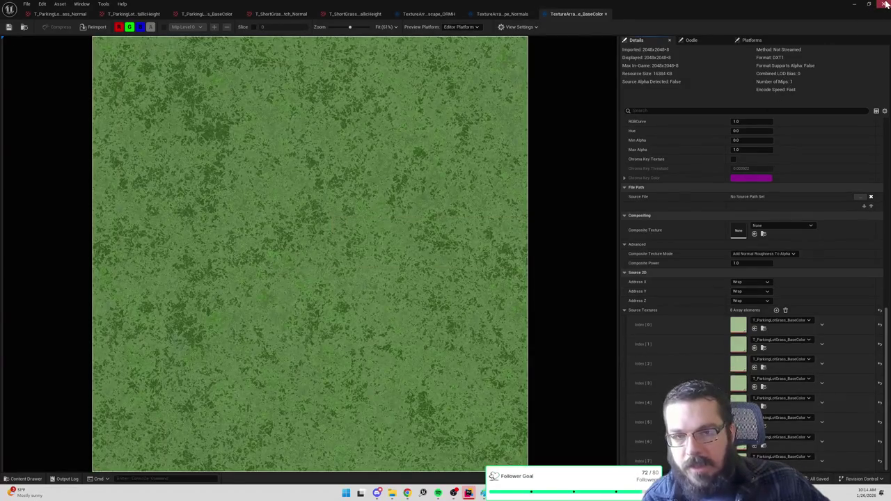
click(885, 4)
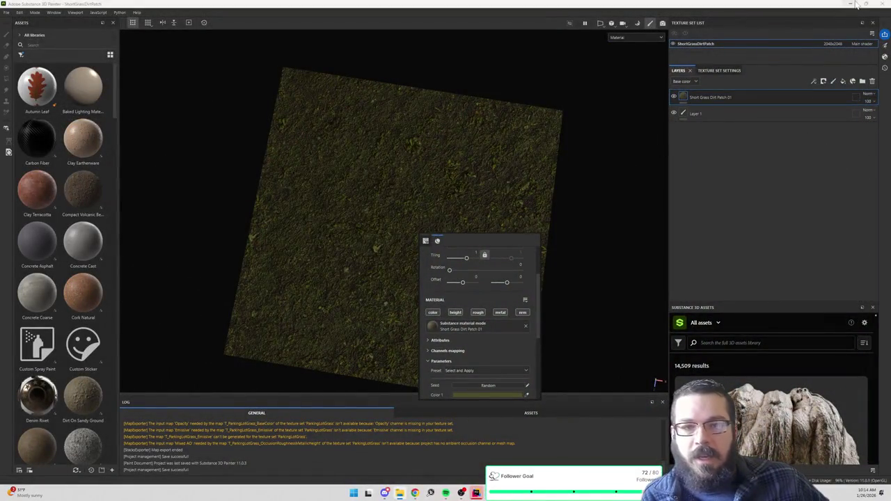
Step: Minimise Substance Painter and stop Rider's running debug session of the Unreal editor
click(858, 4)
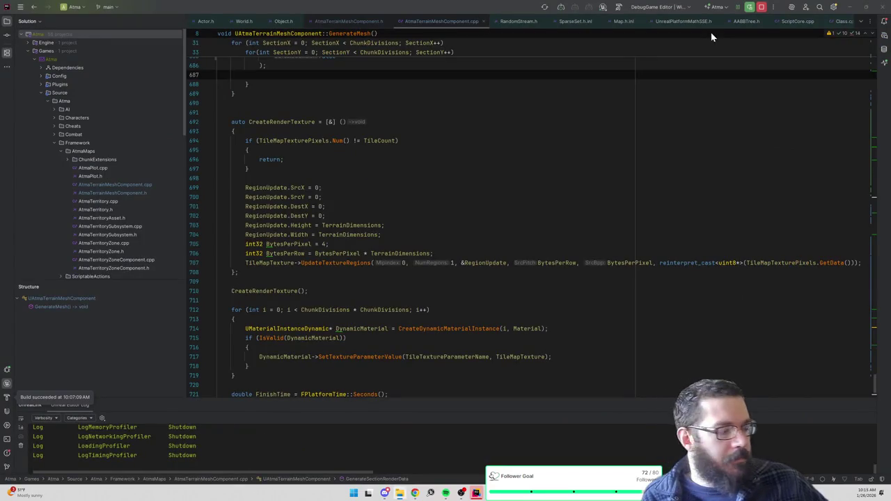
click(762, 8)
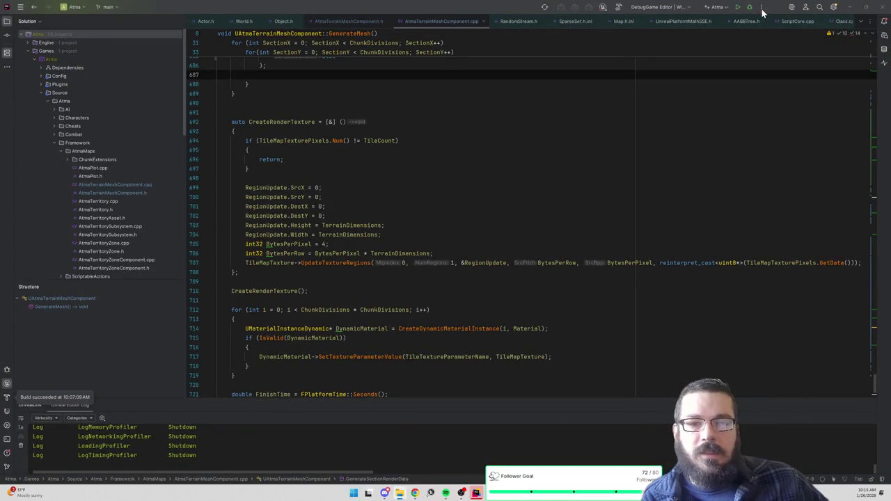
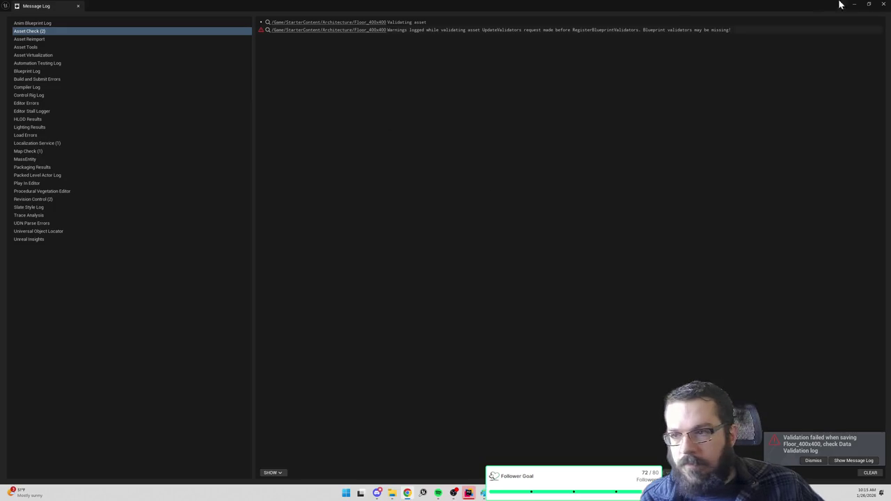
Step: Close the Message Log, search all of Content for 'texturearra', and open TextureArray_Landscape_Normals
click(881, 5)
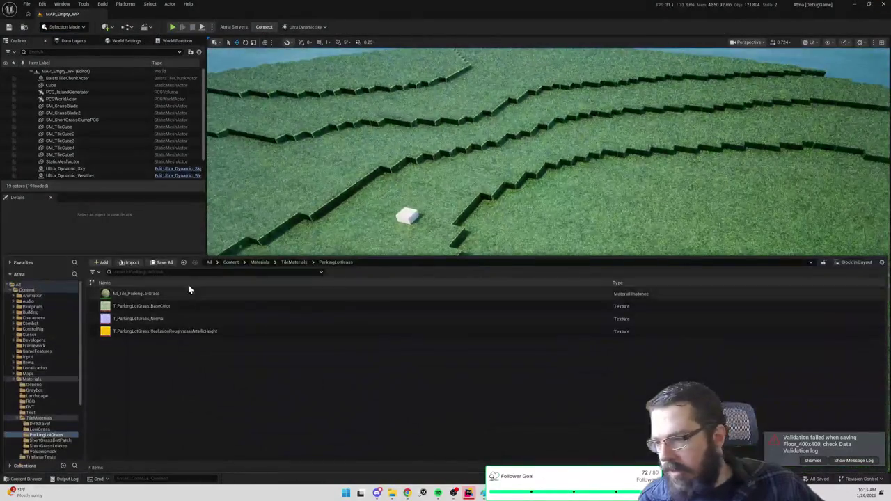
click(233, 262)
text(texturearra)
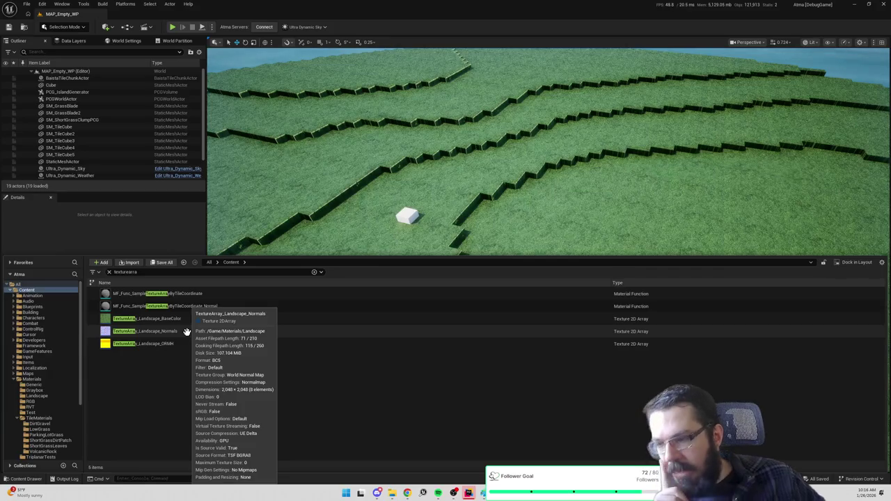
click(187, 331)
double_click(187, 331)
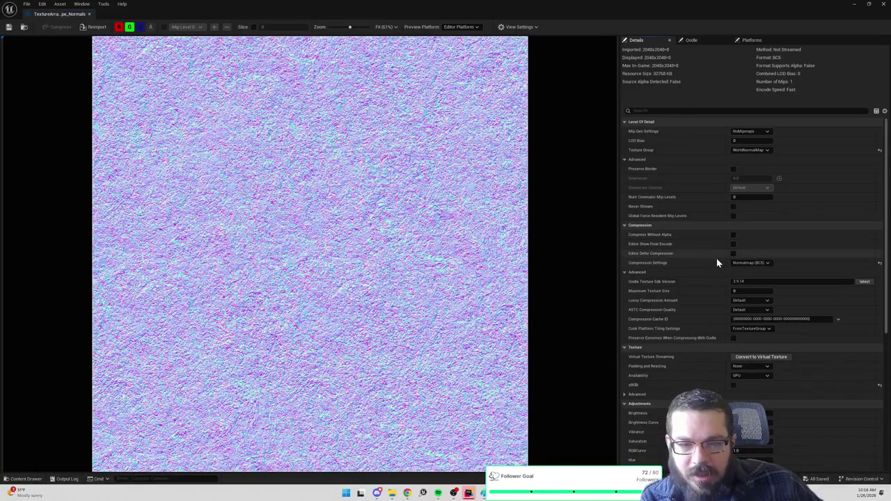
Step: Open the array's Index [0] source, T_ParkingLotGrass_Normal, and show its ParkingLotGrass folder
scroll(716, 260, down, 10)
scroll(717, 262, down, 2)
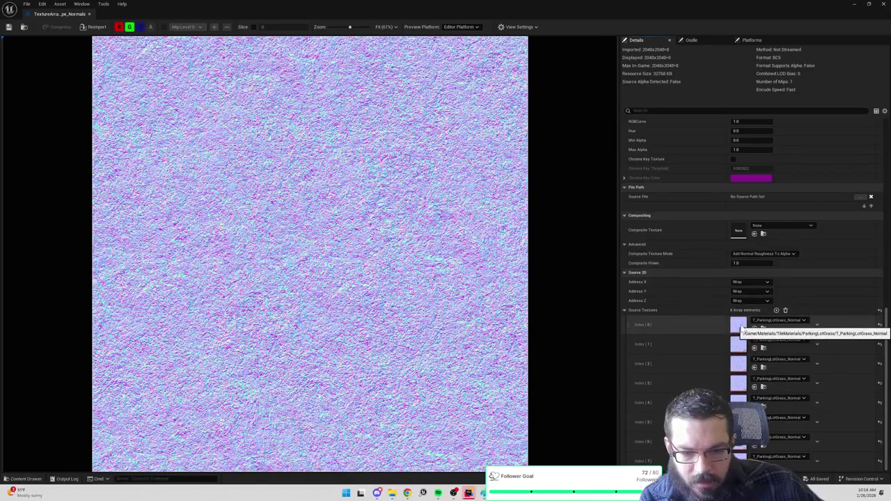
double_click(740, 323)
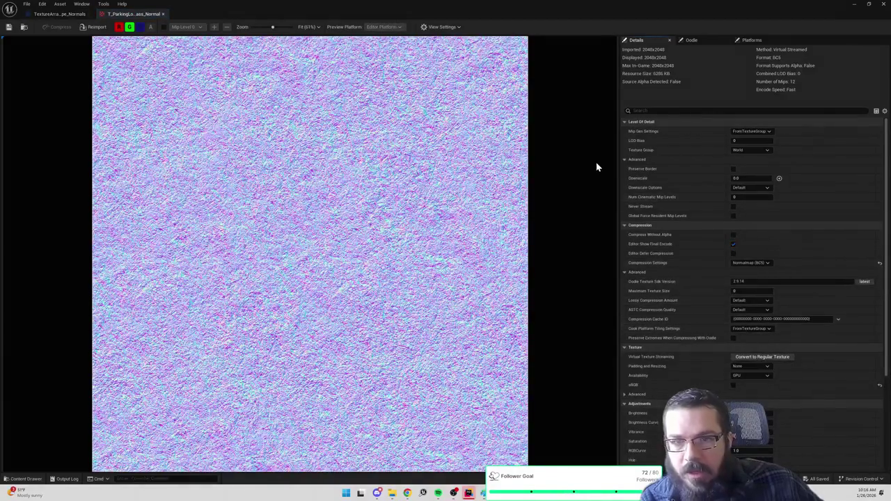
click(23, 27)
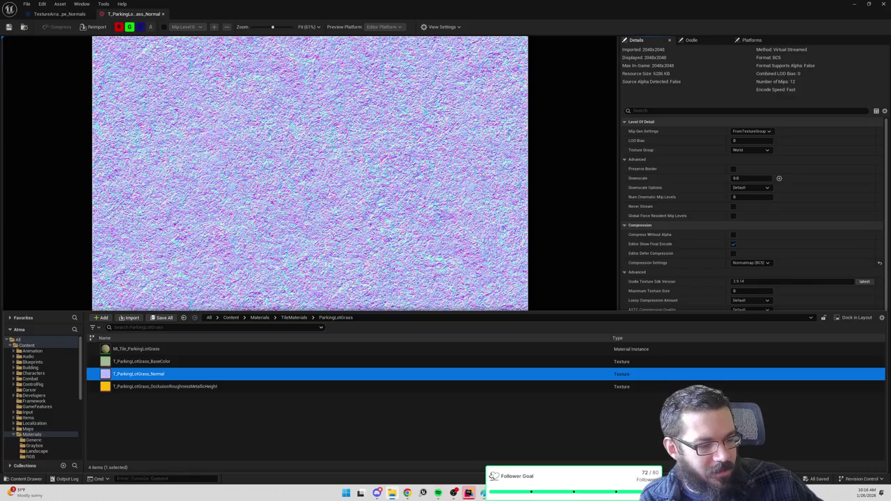
key(alt+Tab)
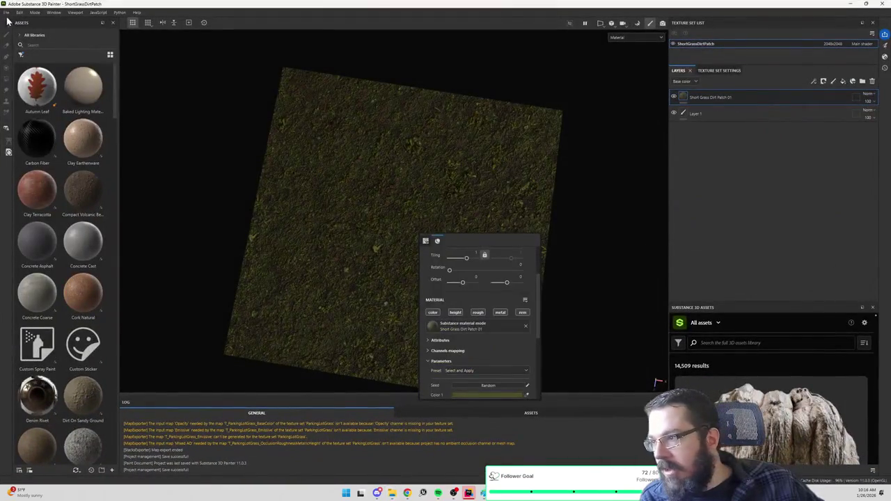
Step: Open the ParkingLotGrass.spp project from the SubstancePainter project folders
click(6, 13)
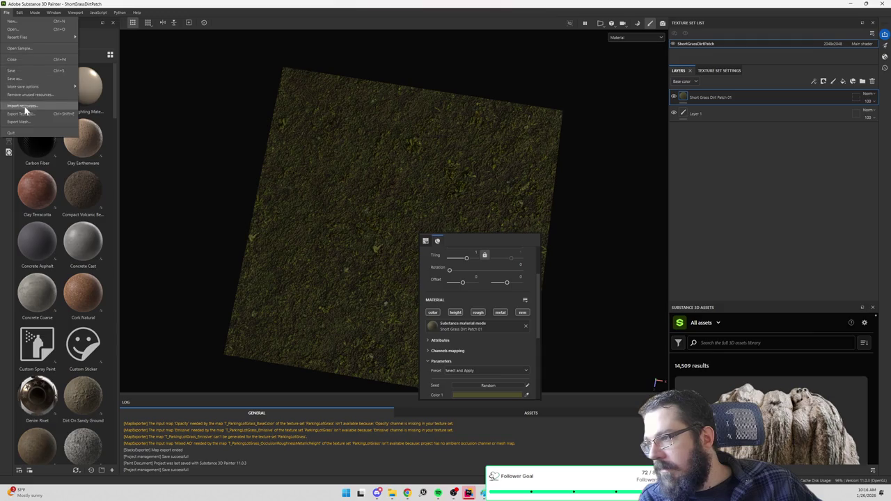
click(21, 28)
click(164, 29)
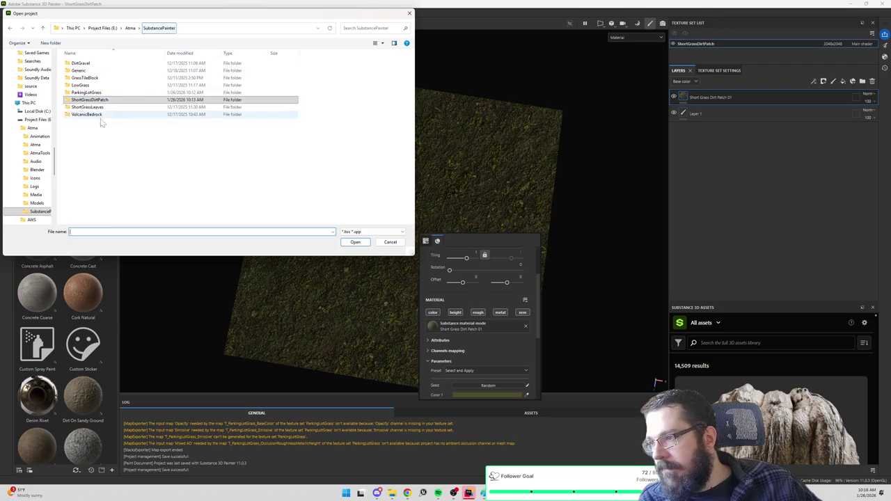
double_click(101, 89)
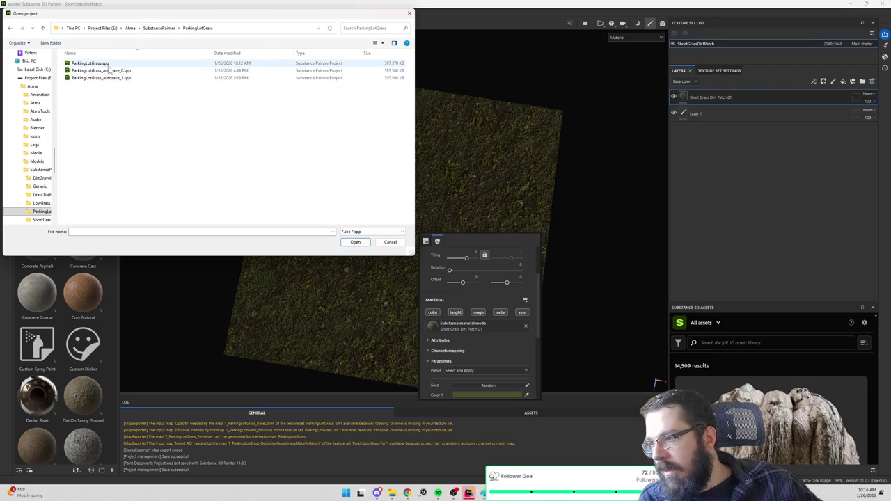
double_click(90, 63)
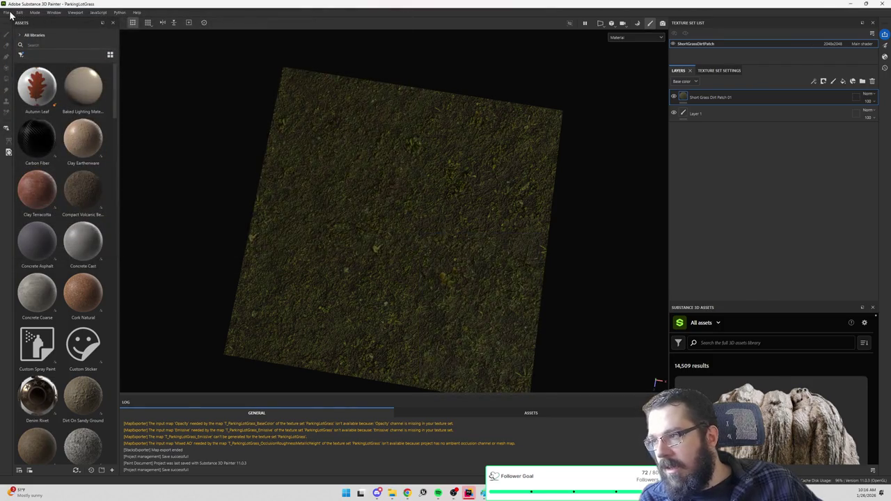
Step: Export the four ParkingLotGrass textures at a fixed 1024 size
click(9, 13)
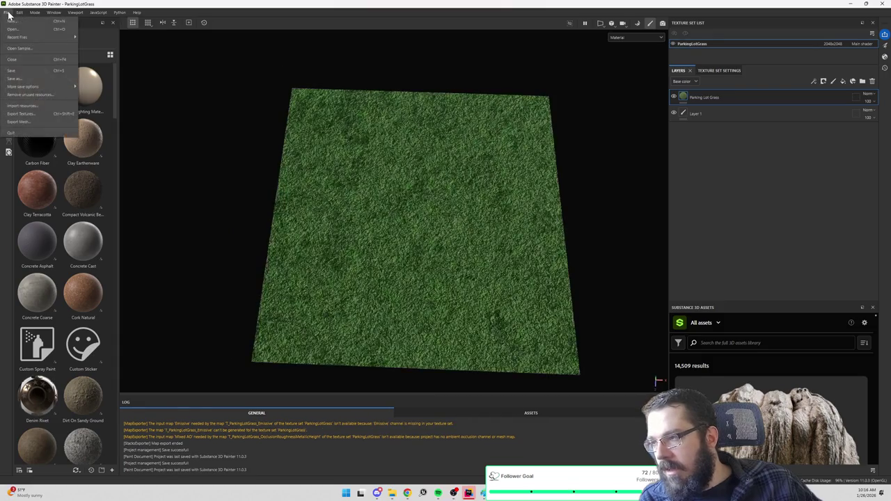
click(23, 114)
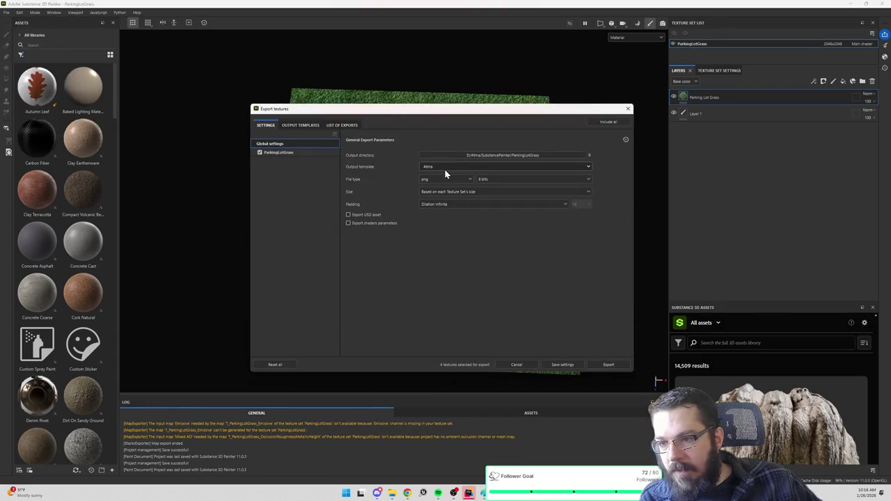
click(446, 191)
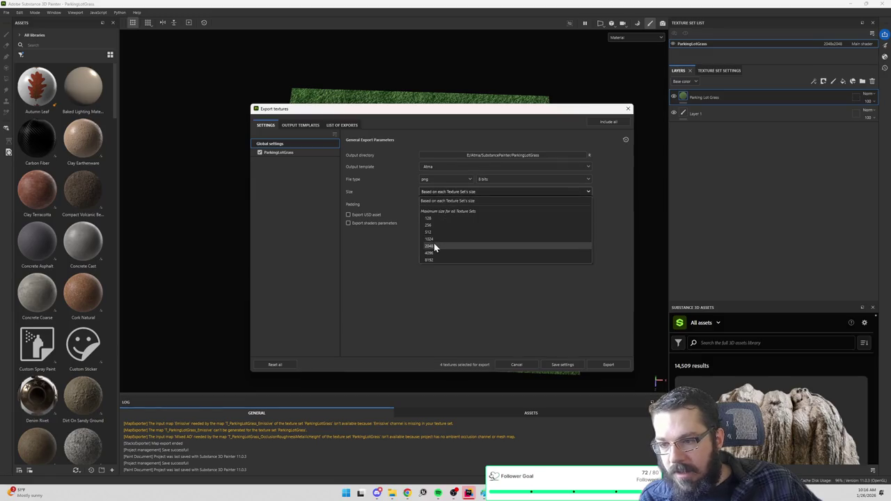
click(428, 238)
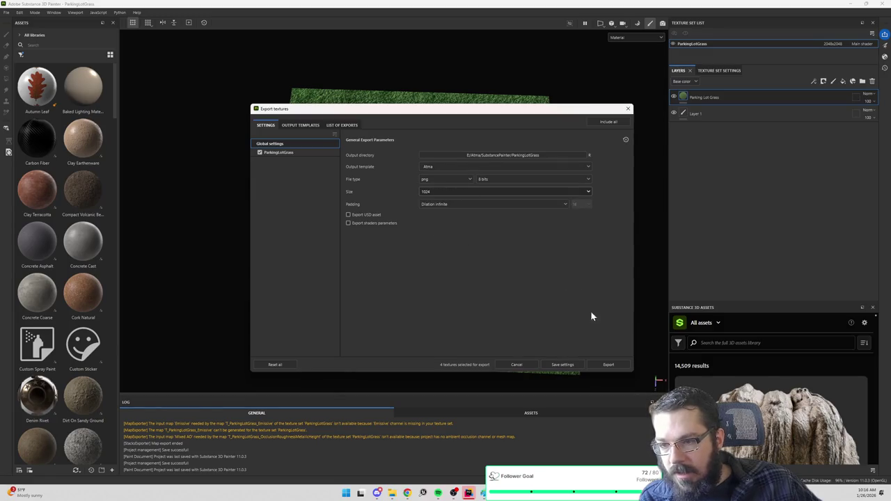
click(606, 364)
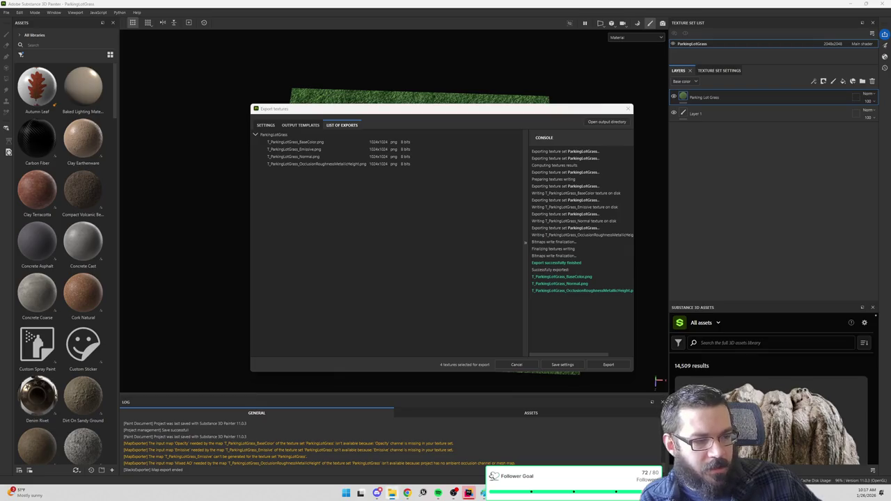
click(629, 108)
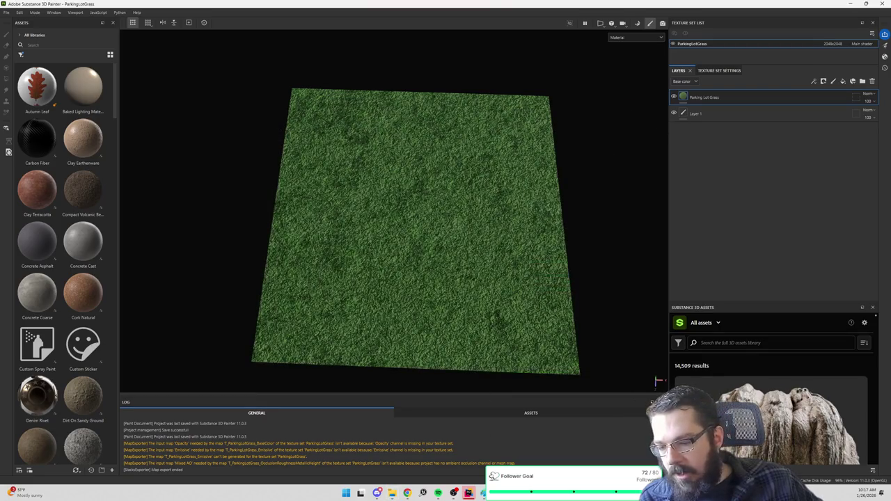
mouse_move(484, 493)
click(585, 463)
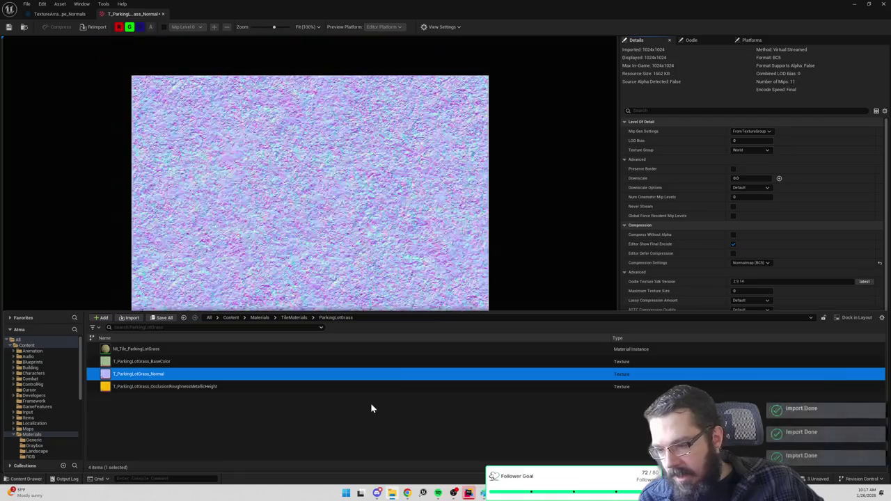
Step: Close the texture editor and save the three reimported 1024 ParkingLotGrass textures
click(66, 14)
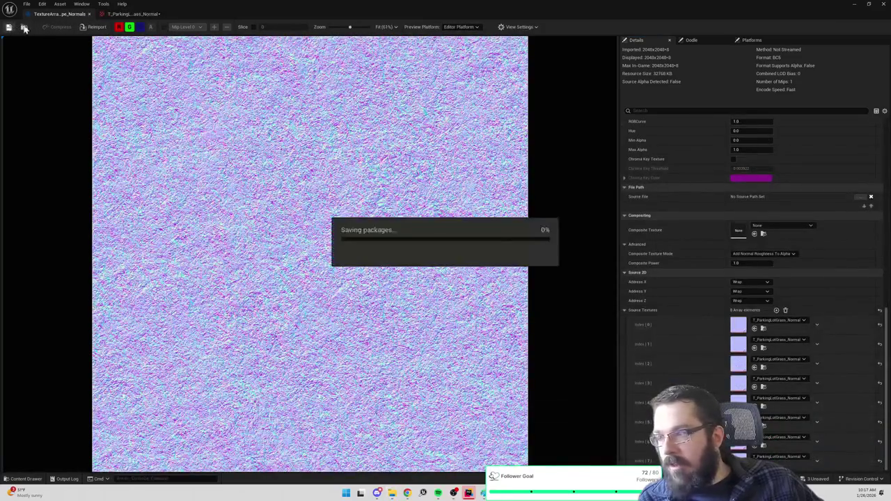
click(883, 4)
click(883, 5)
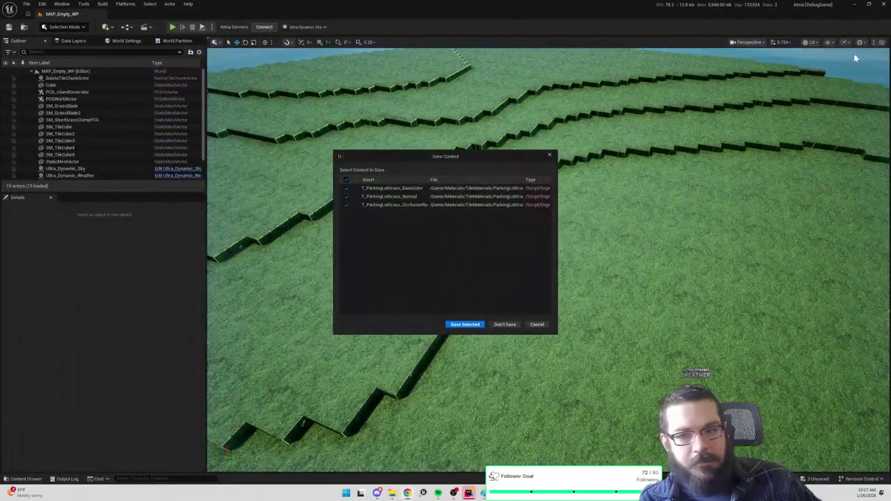
click(465, 325)
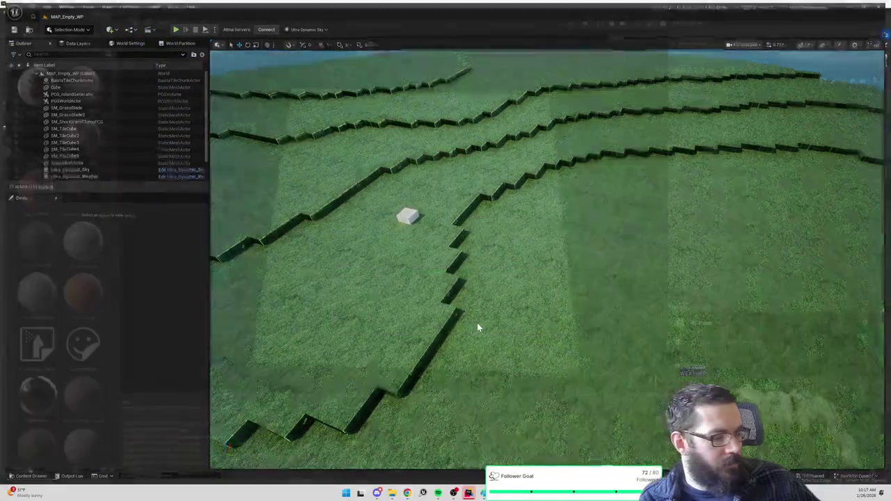
key(alt+Tab)
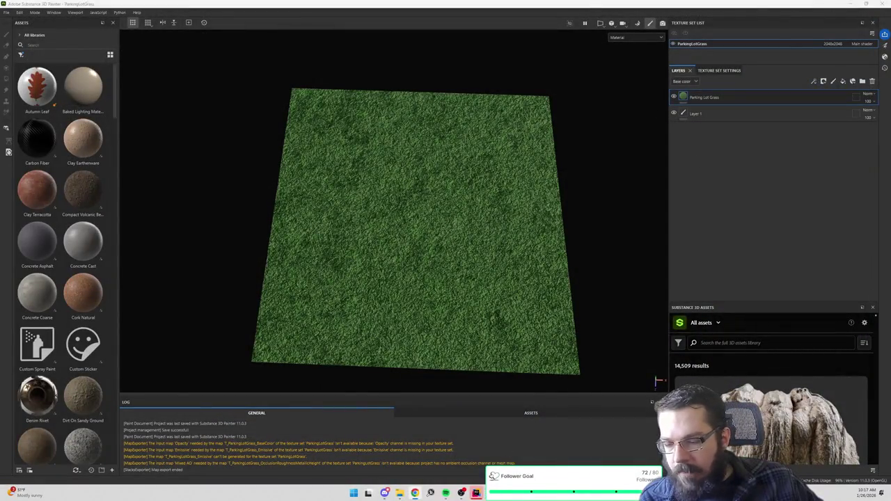
key(alt+Tab)
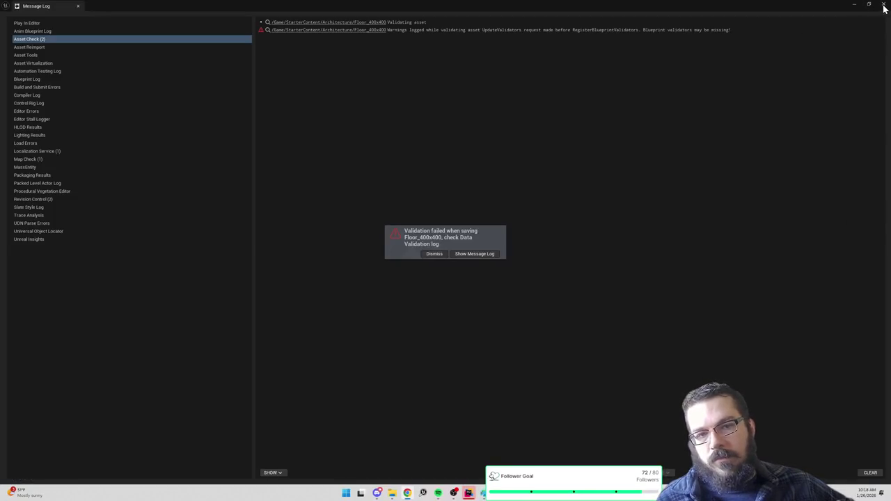
Step: Close the Message Log to reveal MAP_Empty_WP's terrain with its checkered grass texture
click(883, 5)
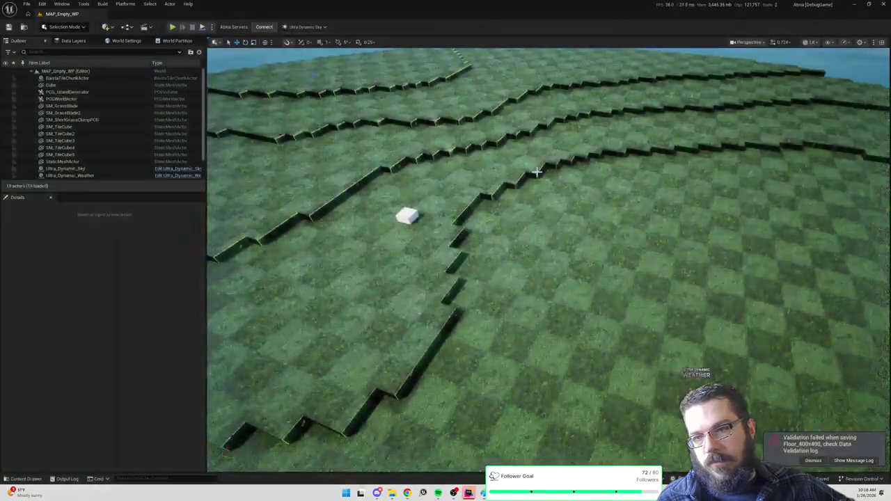
Step: Search the Content root for 'texture' and reopen TextureArray_Landscape_Normals
scroll(536, 171, up, 5)
key(ctrl+space)
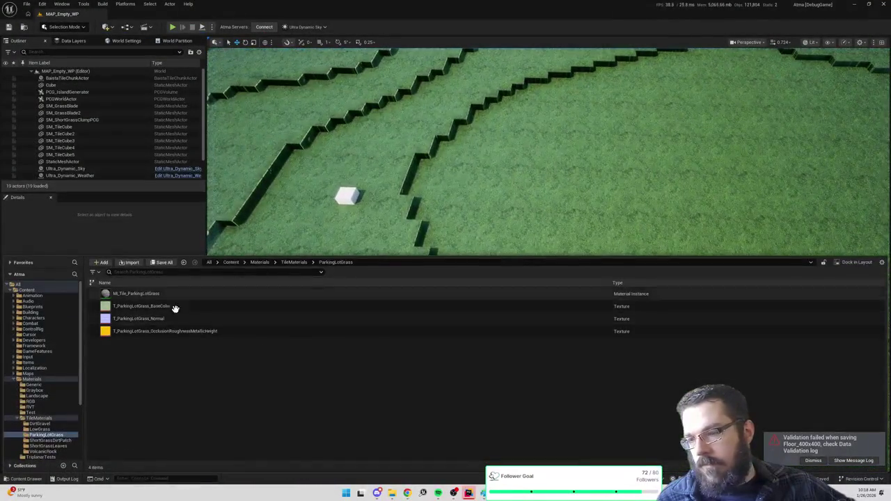
mouse_move(169, 309)
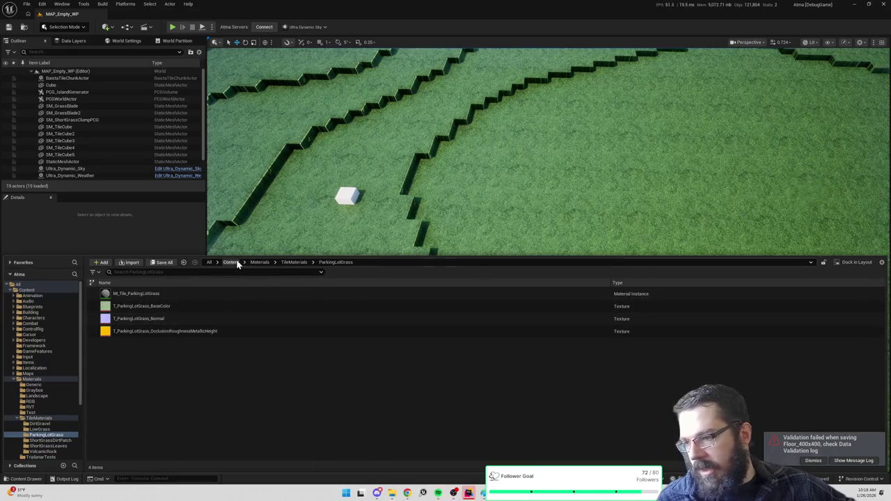
click(231, 262)
text(texturearra)
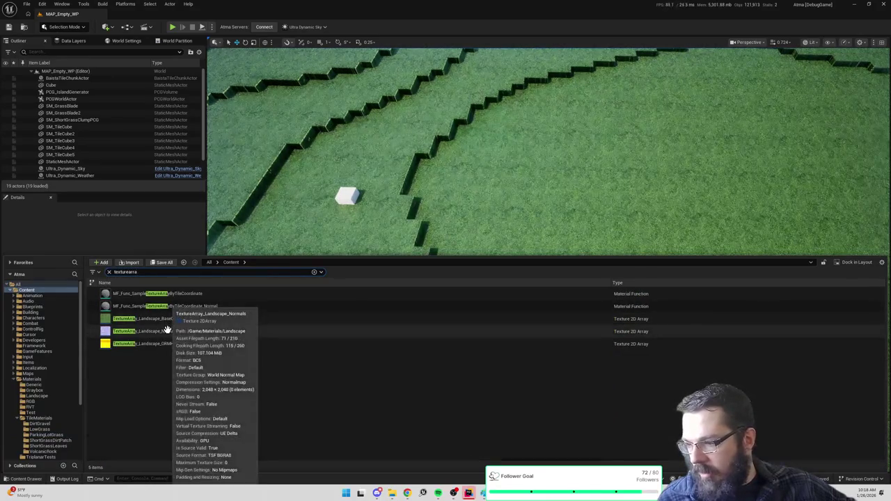
double_click(167, 330)
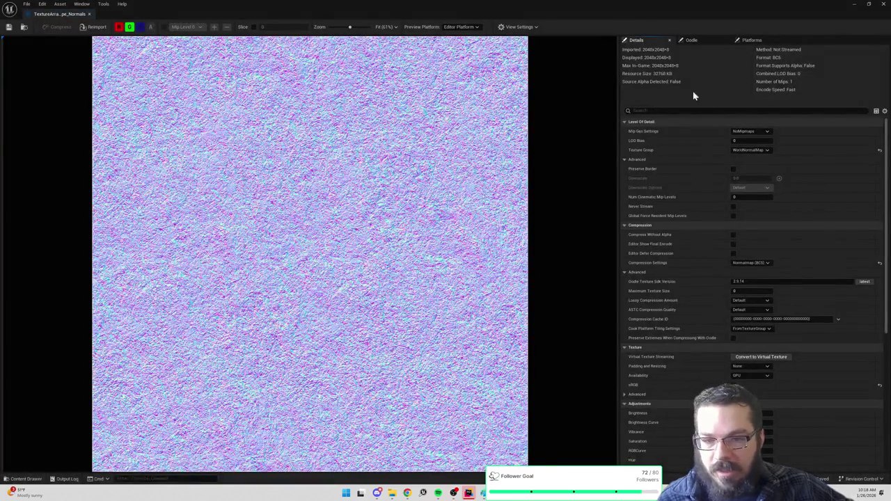
Step: Open its first source, T_ParkingLotGrass_Normal, and list the ParkingLotGrass folder's assets
scroll(711, 265, down, 5)
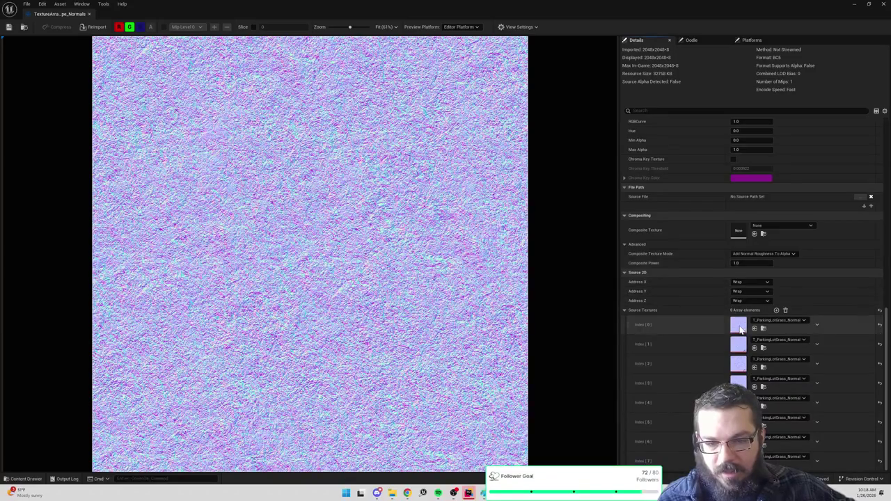
double_click(739, 327)
click(29, 27)
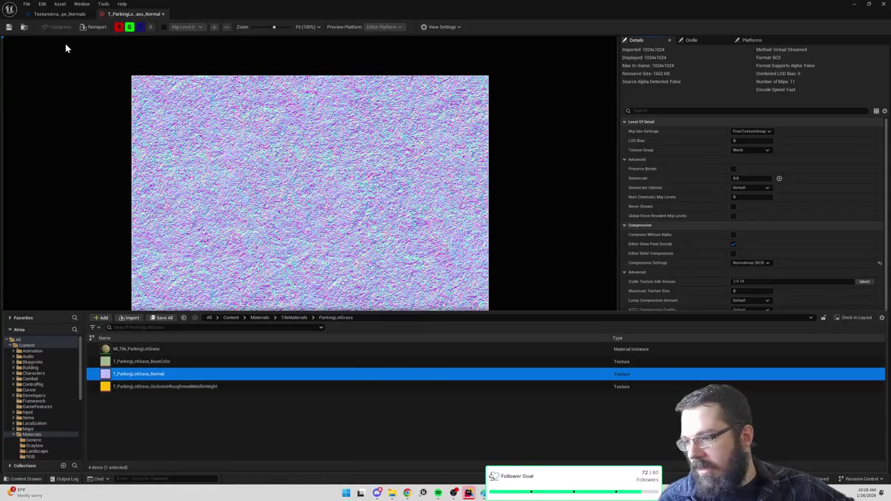
click(50, 16)
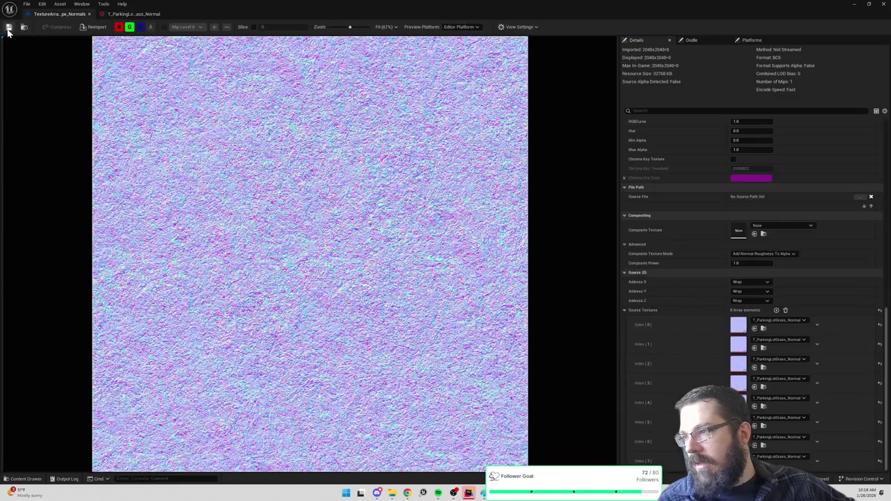
scroll(701, 294, up, 2)
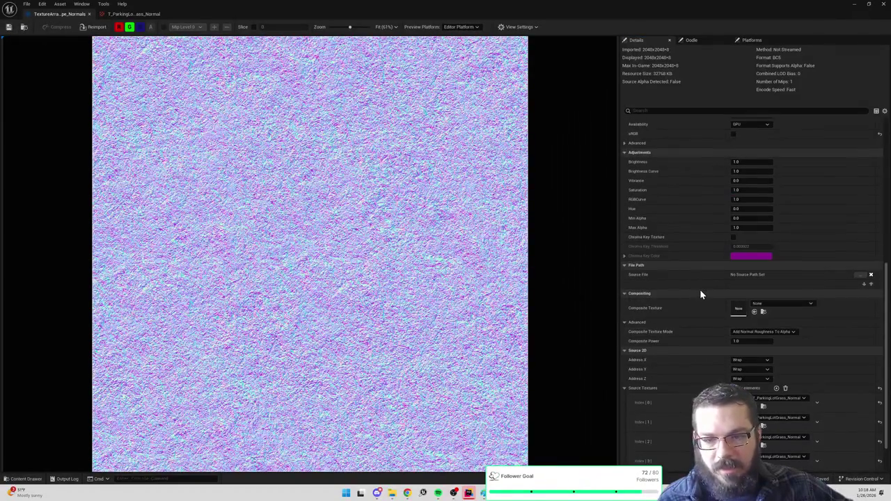
scroll(701, 294, up, 2)
scroll(700, 293, up, 5)
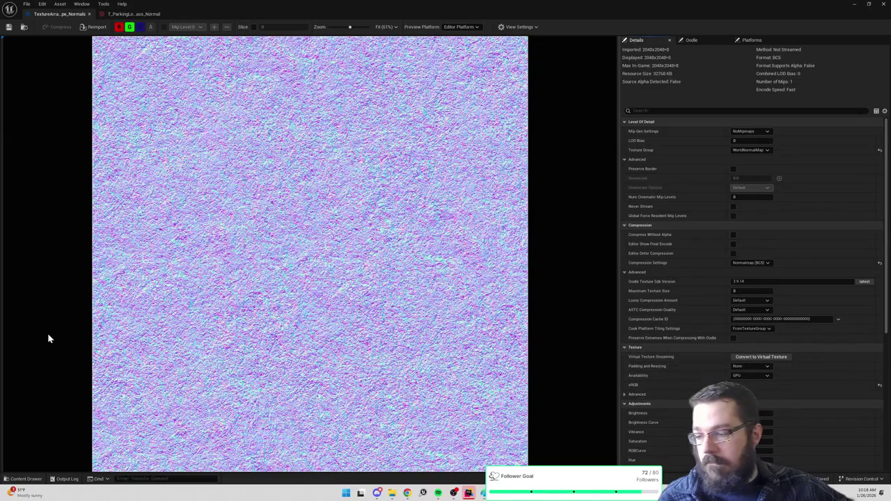
key(ctrl+space)
key(ctrl+space)
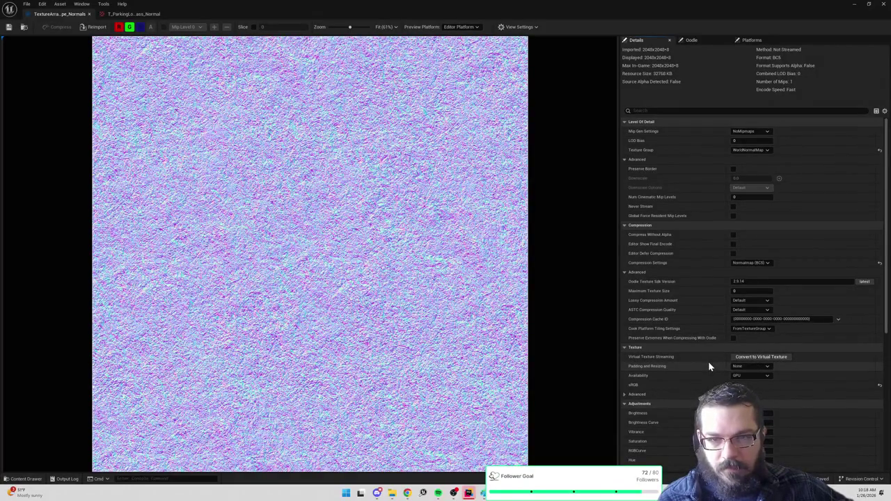
key(ctrl+space)
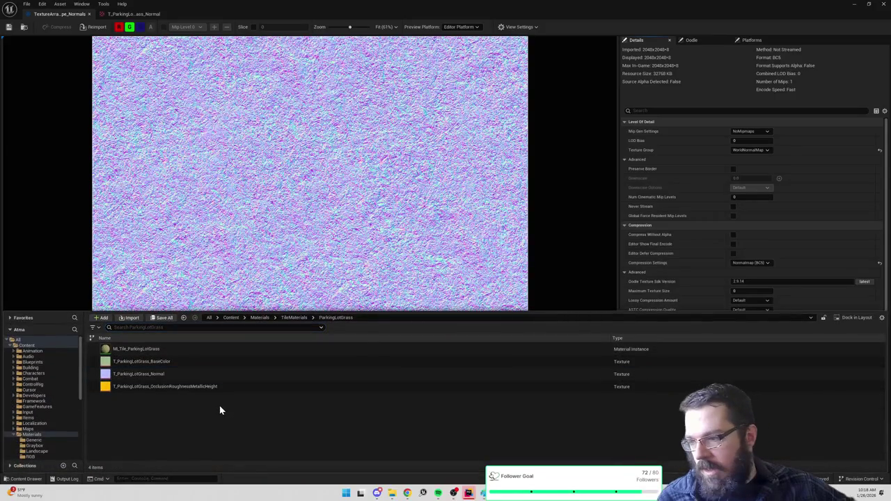
Step: Add a Texture 2D Array named TextureArray_Terrain_Normals to the ParkingLotGrass folder
right_click(219, 408)
text(texturearra)
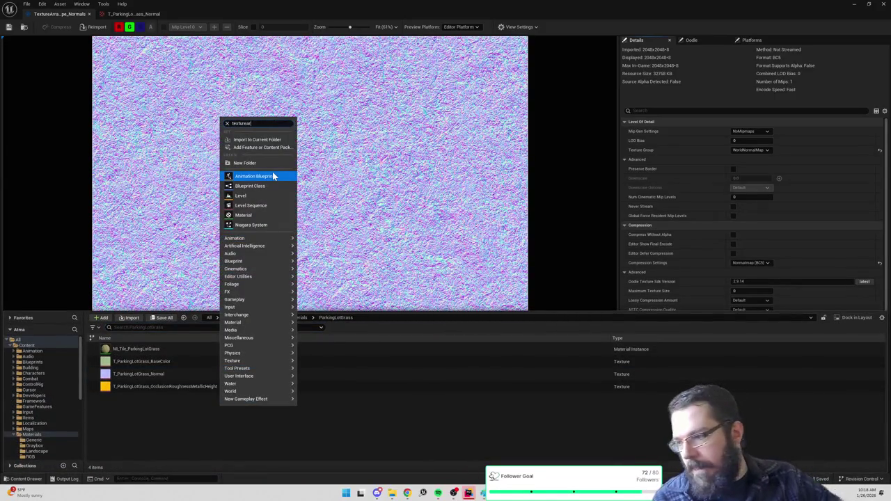
key(Escape)
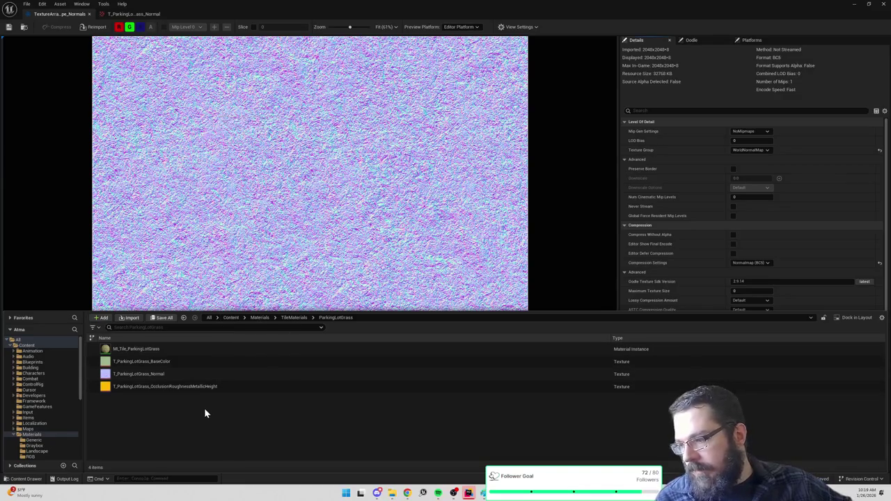
right_click(205, 411)
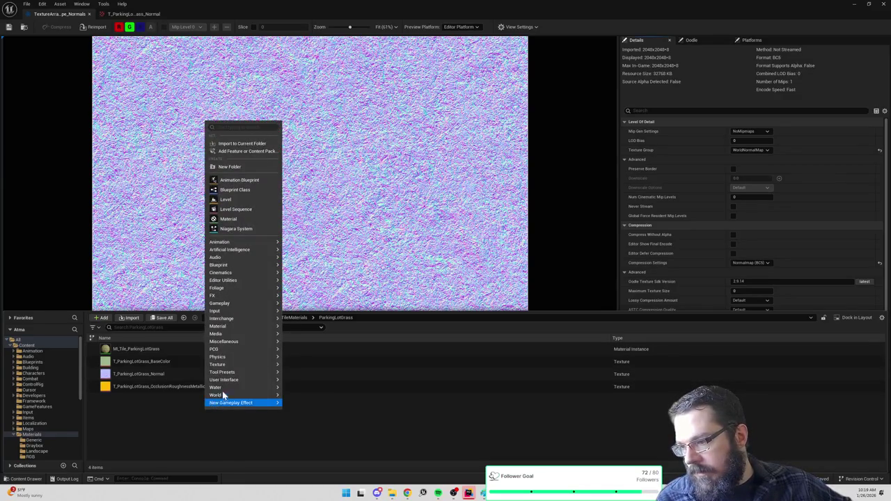
mouse_move(232, 364)
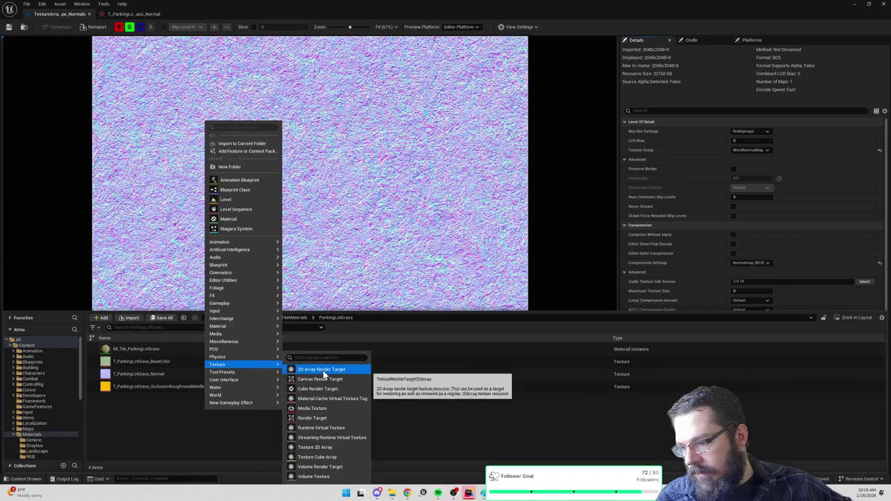
click(328, 446)
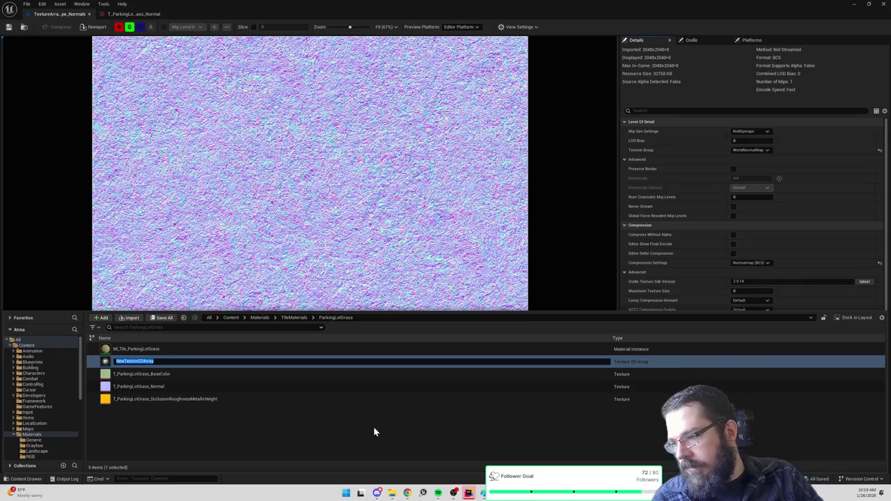
text(TextureArray_)
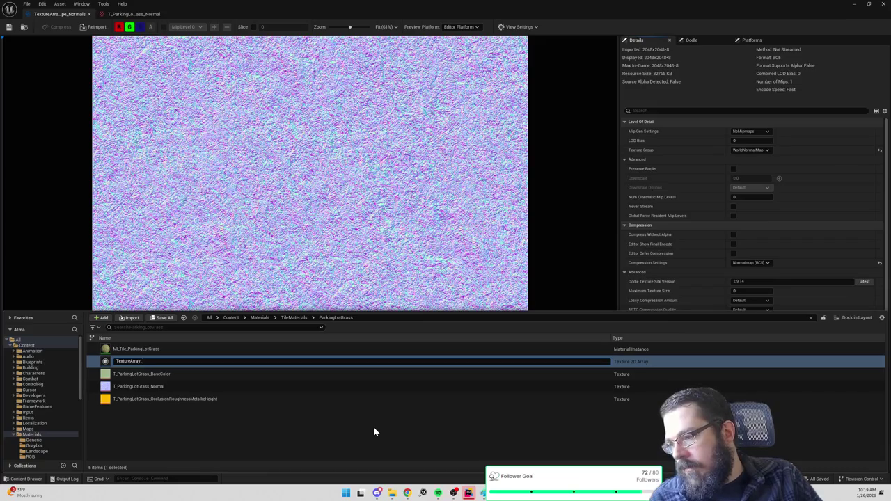
text(Terrain_Normals)
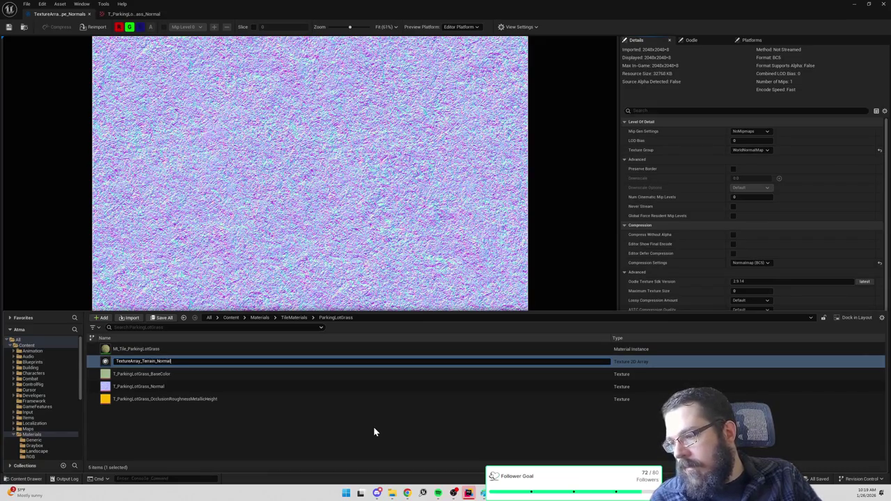
key(Return)
Step: Open TextureArray_Terrain_Normals and run Detect on its empty source format
double_click(186, 400)
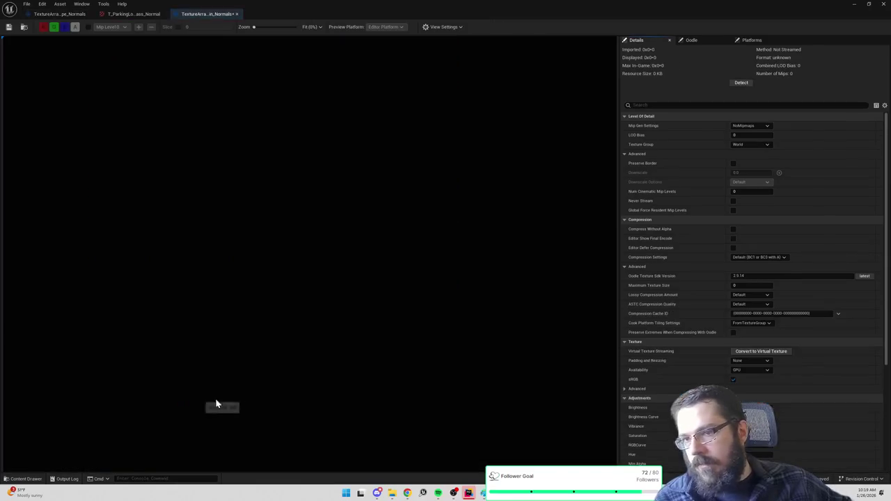
scroll(724, 347, down, 5)
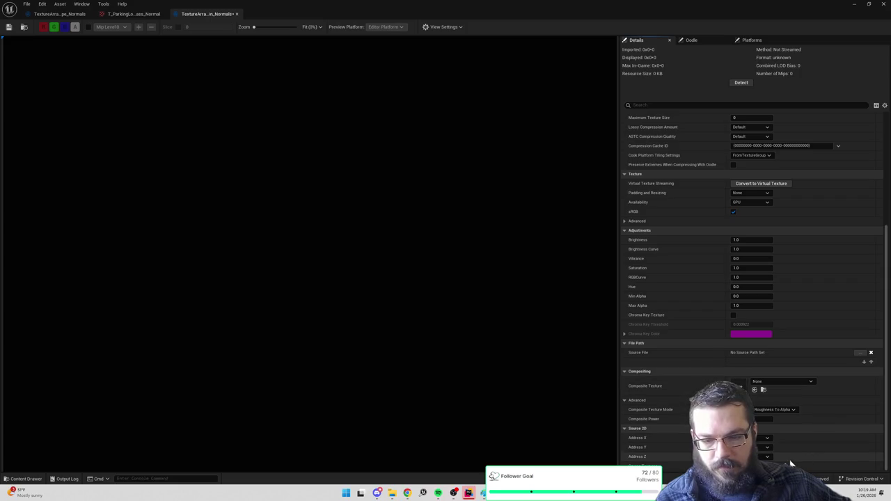
click(740, 82)
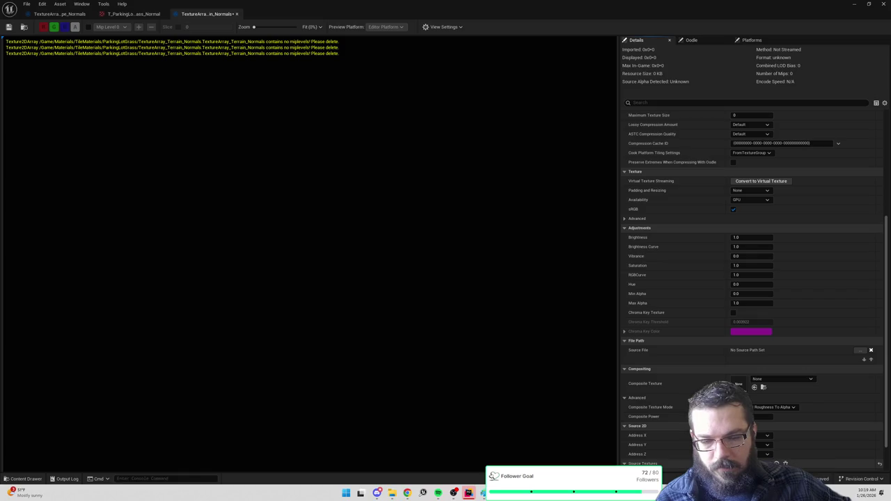
scroll(791, 409, down, 5)
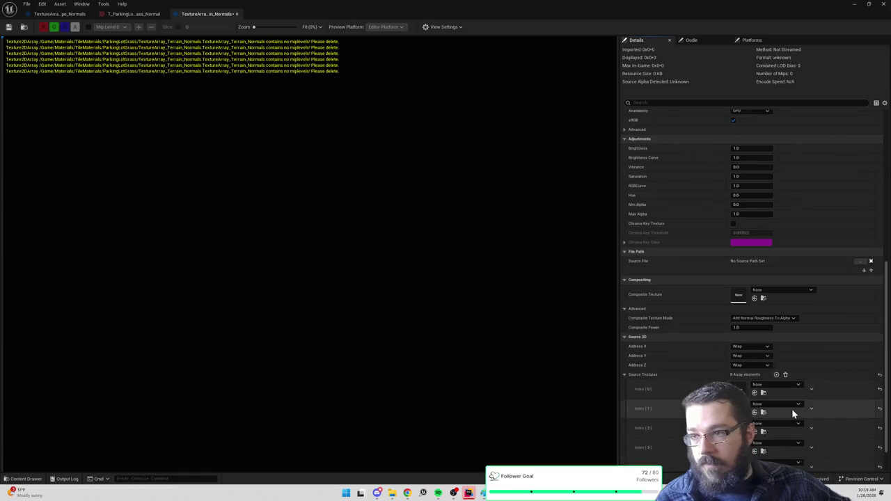
Step: Assign T_ParkingLotGrass_Normal to the Index [0] slot and select it in the asset browser
click(769, 321)
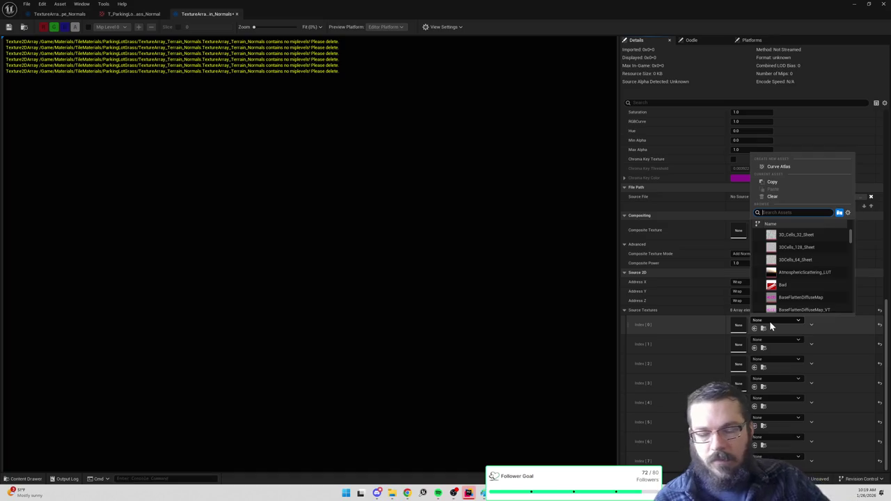
text(normal)
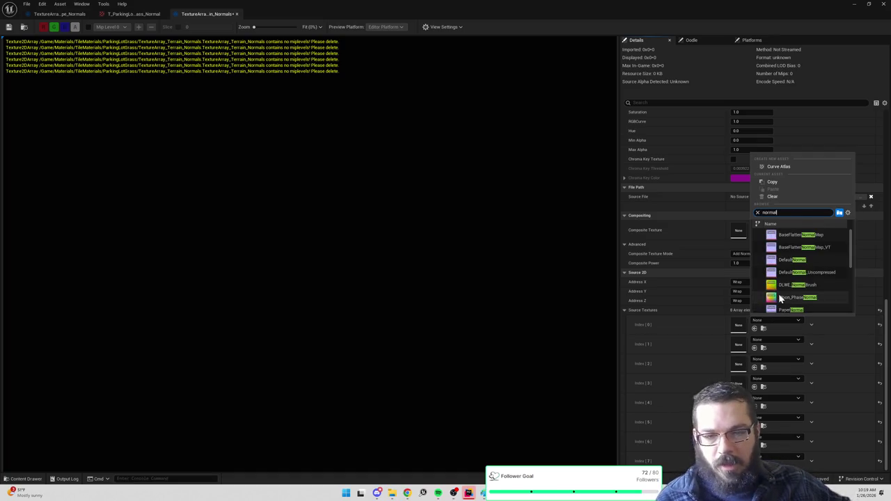
text(s)
text(parkinglot)
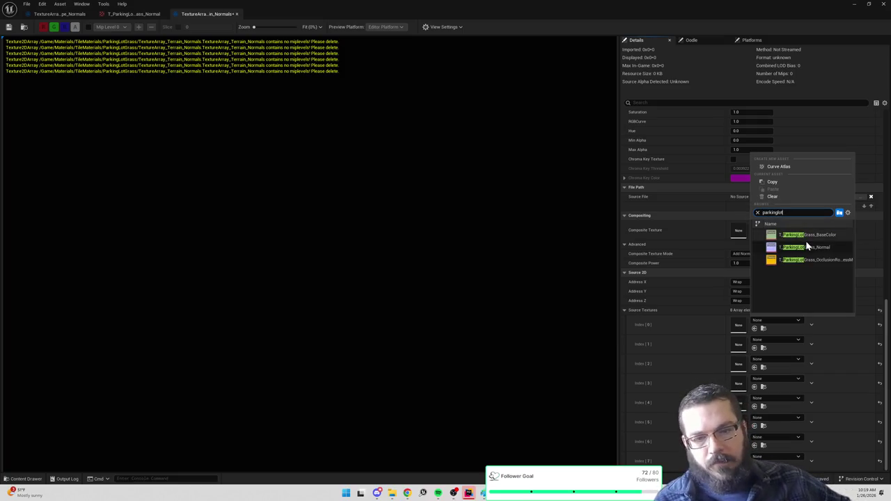
click(807, 247)
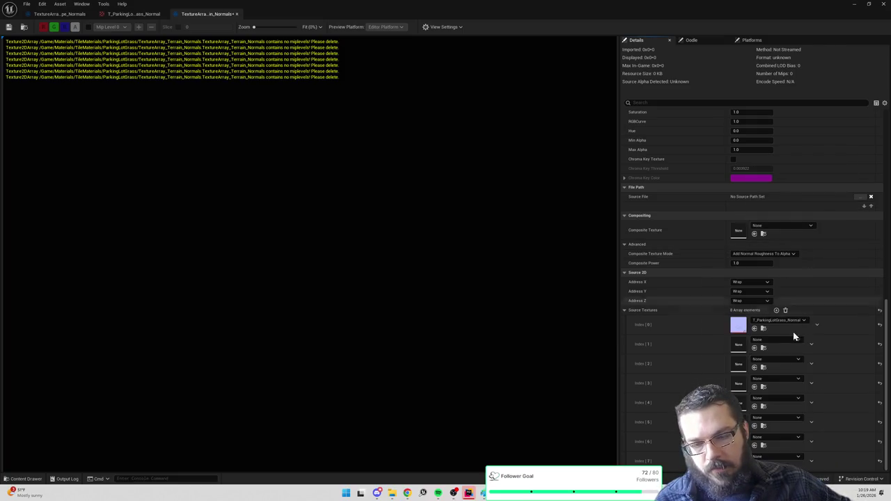
scroll(713, 254, up, 5)
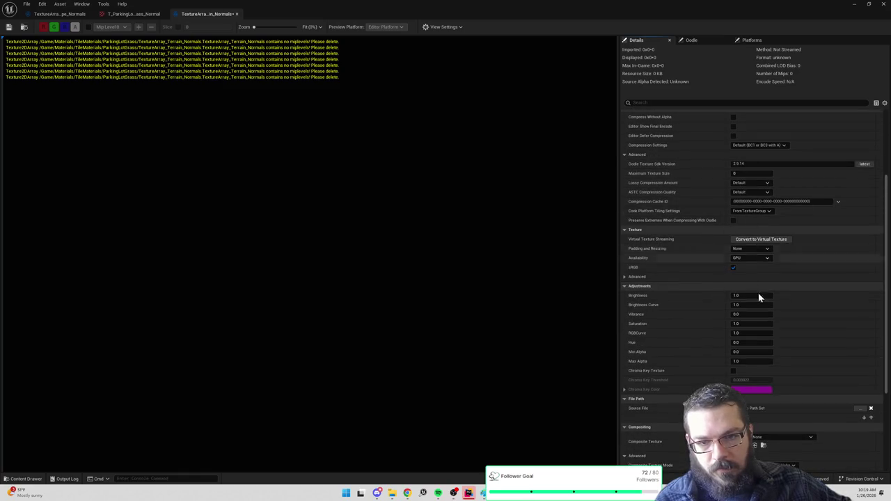
scroll(755, 288, down, 5)
click(754, 327)
click(689, 307)
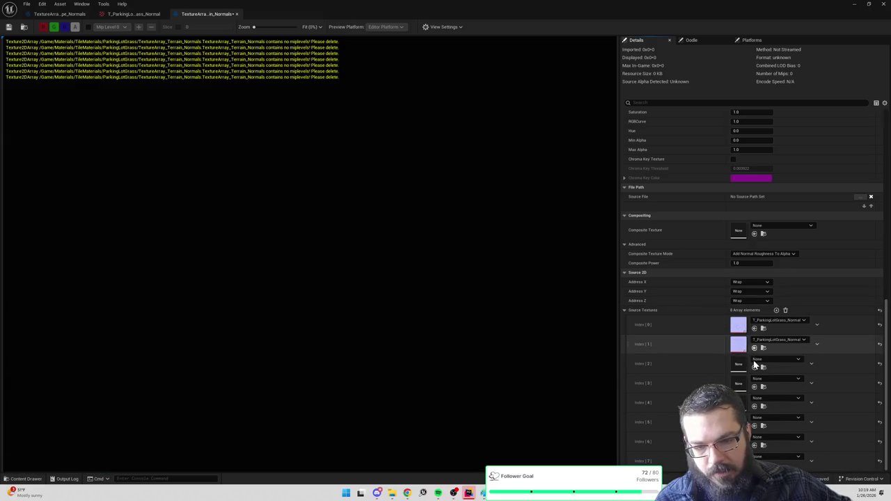
Step: Fill the remaining slots, Index [1] through [7], with T_ParkingLotGrass_Normal
click(754, 367)
click(754, 386)
click(754, 406)
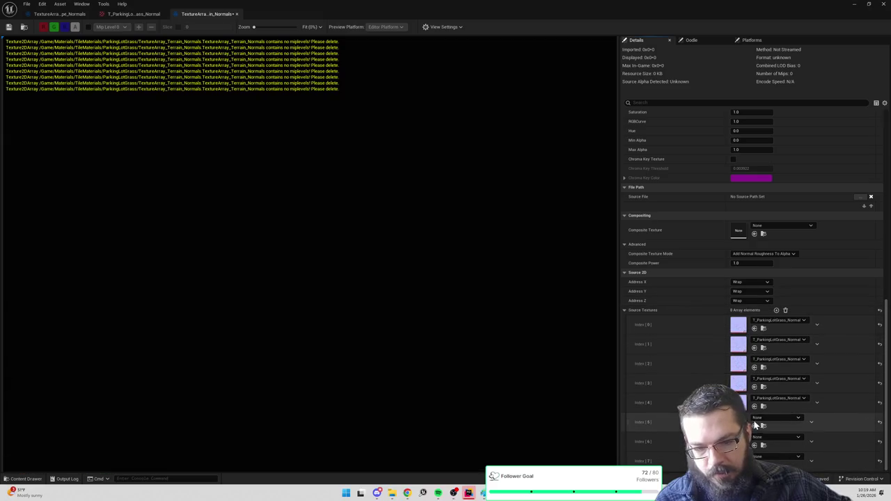
click(754, 425)
click(754, 445)
click(753, 464)
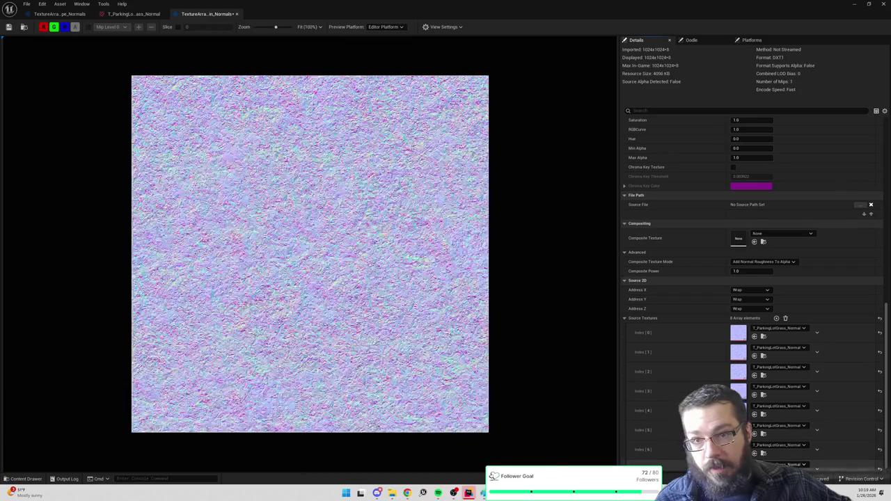
Step: Change TextureArray_Terrain_Normals' Compression Settings to Normalmap (BC5), save it, and browse to it
scroll(677, 344, up, 5)
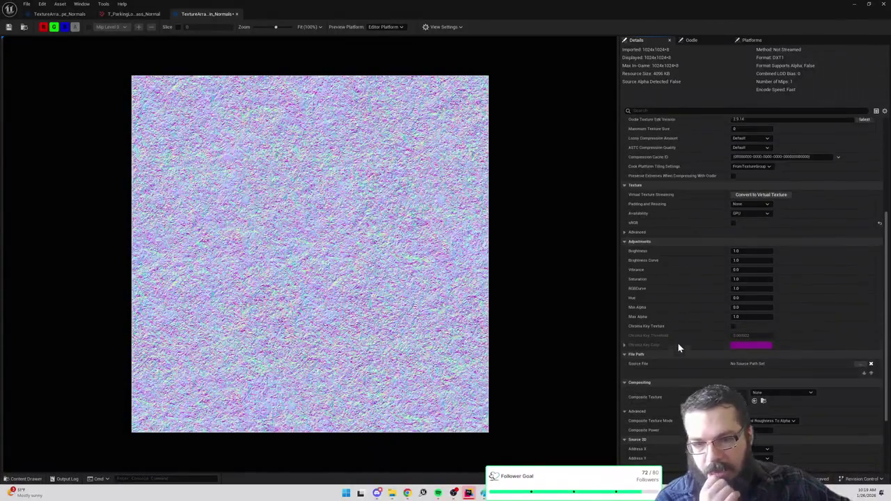
scroll(678, 344, up, 6)
click(759, 262)
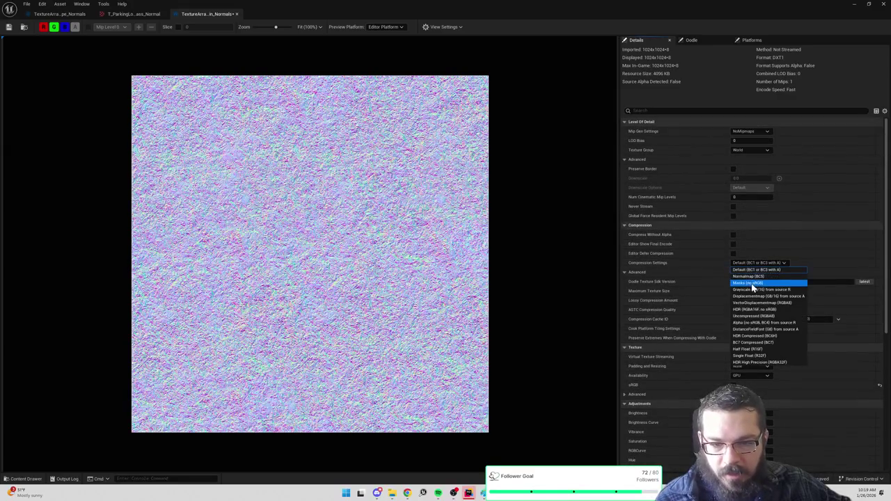
click(748, 276)
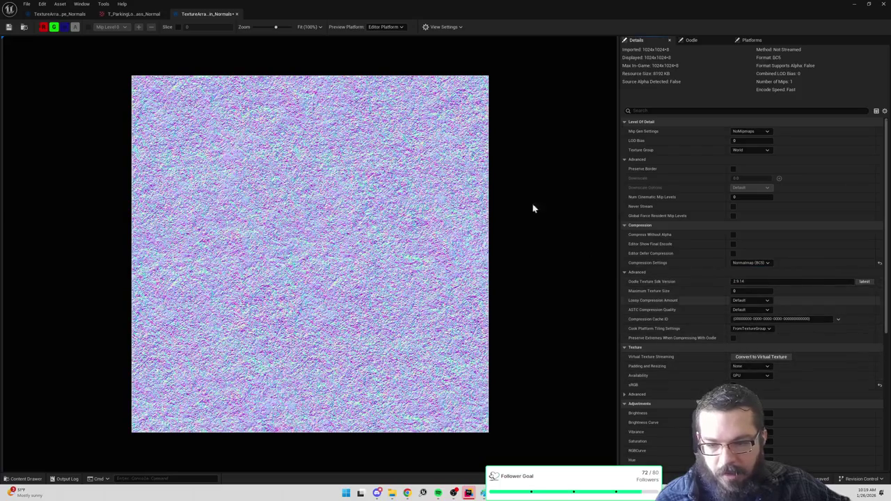
click(25, 28)
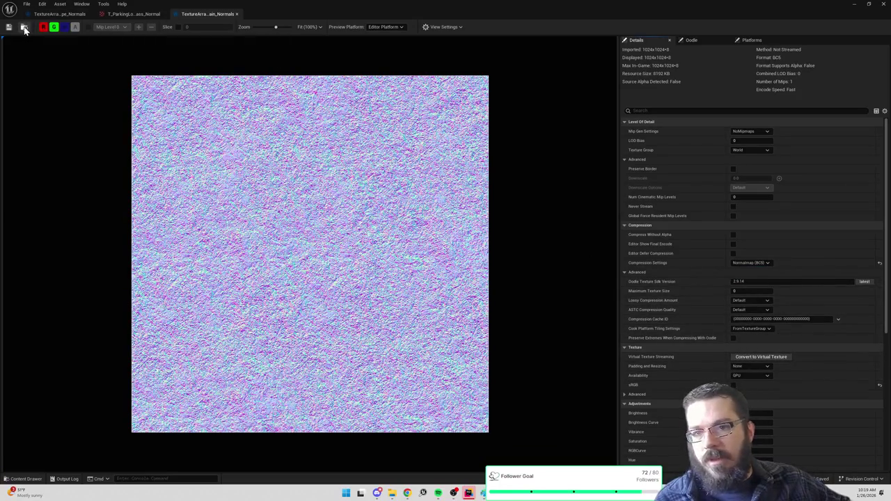
click(24, 29)
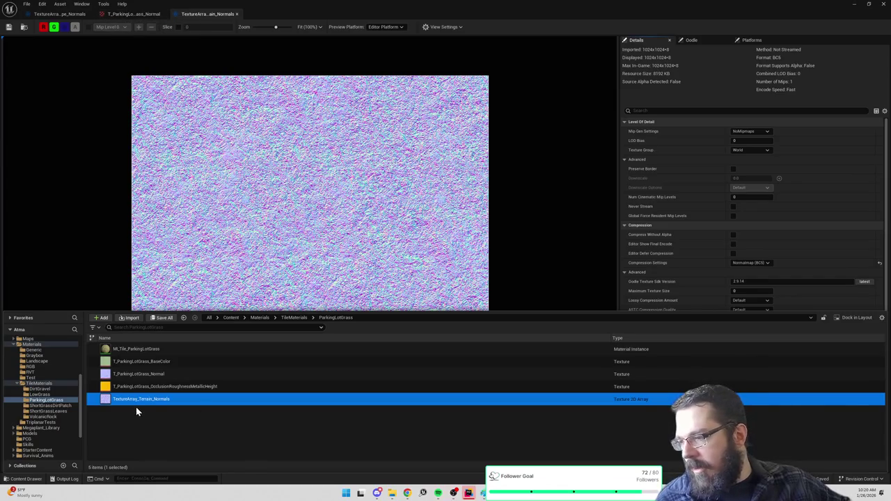
Step: Reload TextureArray_Landscape_Normals from its saved state via Asset Actions
click(38, 383)
scroll(233, 401, down, 1)
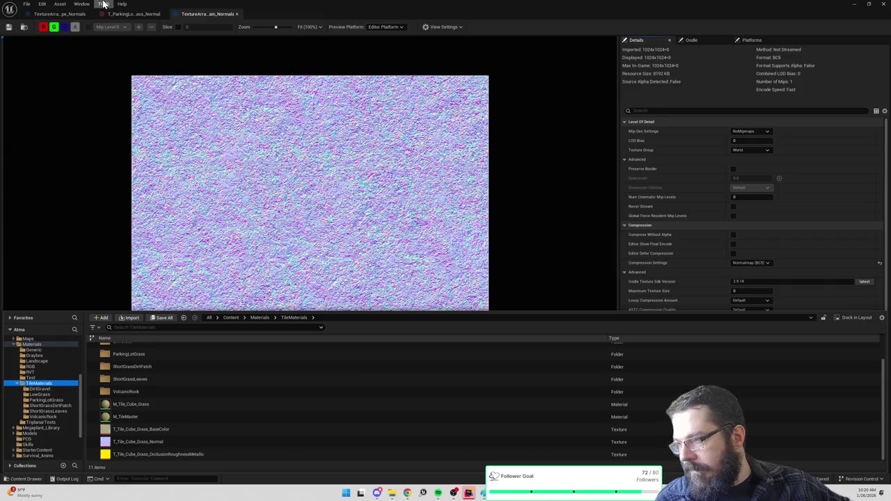
click(61, 14)
click(24, 26)
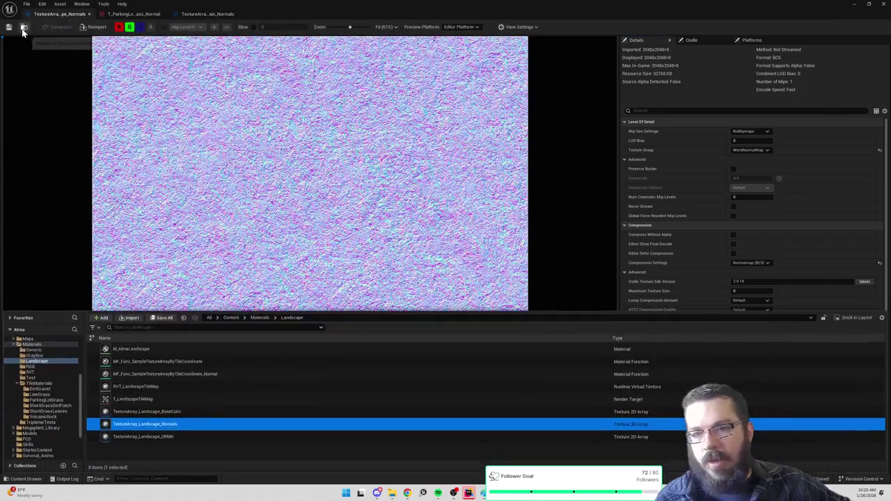
right_click(131, 424)
mouse_move(182, 195)
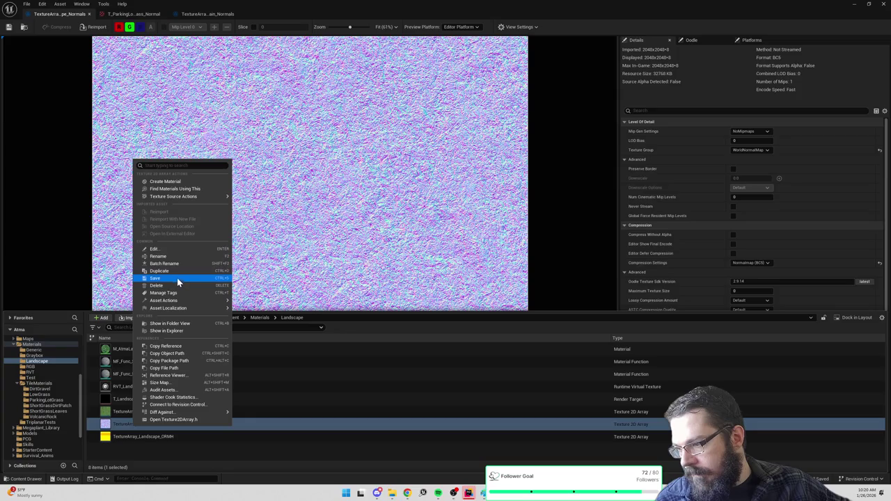
mouse_move(176, 300)
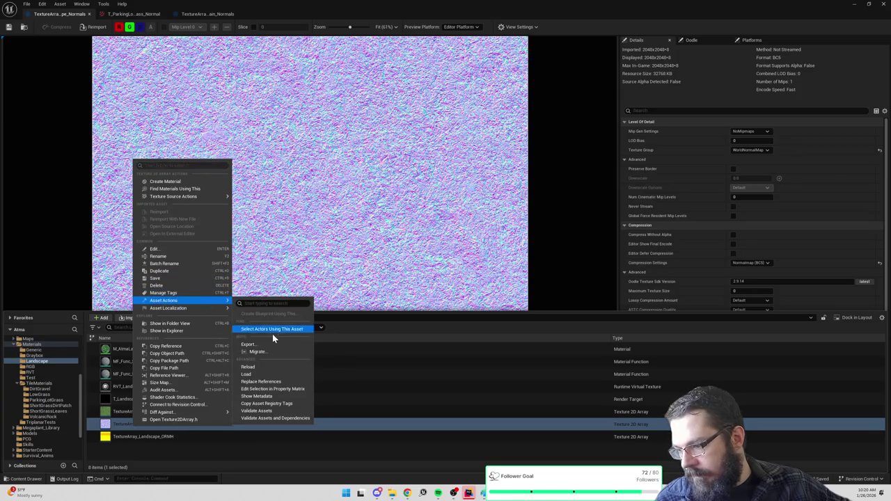
click(267, 370)
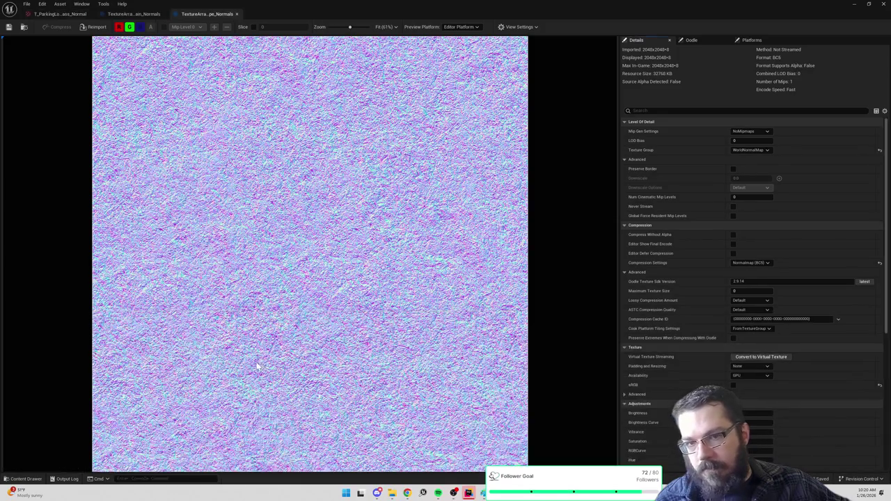
Step: Toggle compression to Default and back to Normalmap (BC5), save, then select the BaseColor and ORMH arrays
click(746, 262)
click(751, 270)
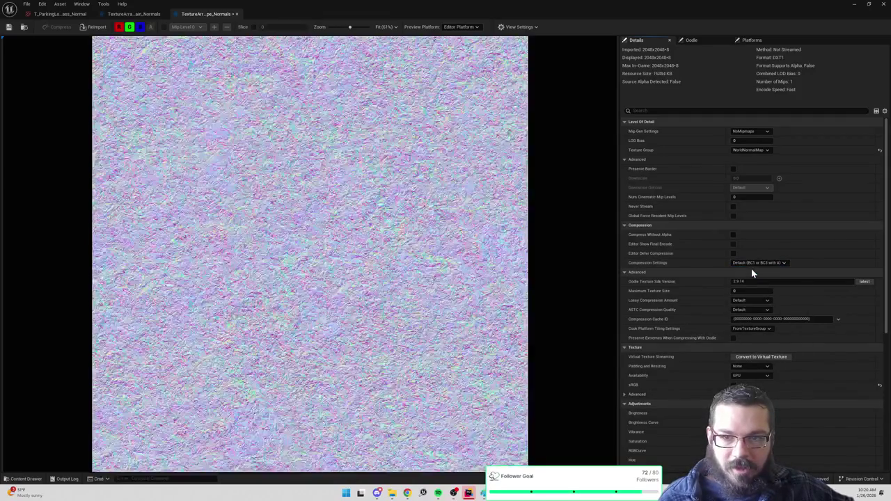
click(750, 262)
click(750, 277)
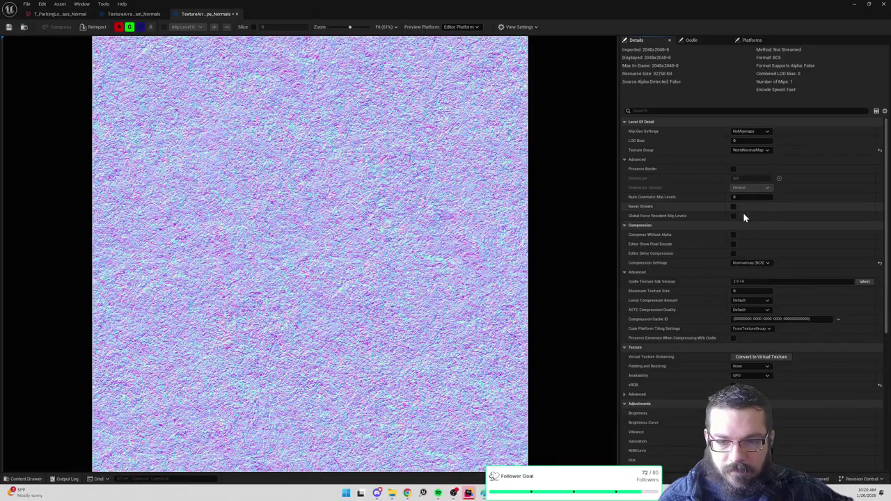
click(24, 26)
ctrl+click(179, 411)
ctrl+click(175, 436)
Step: Force-delete the BaseColor, Normals and ORMH TextureArray_Landscape assets despite their remaining references
right_click(176, 432)
click(199, 341)
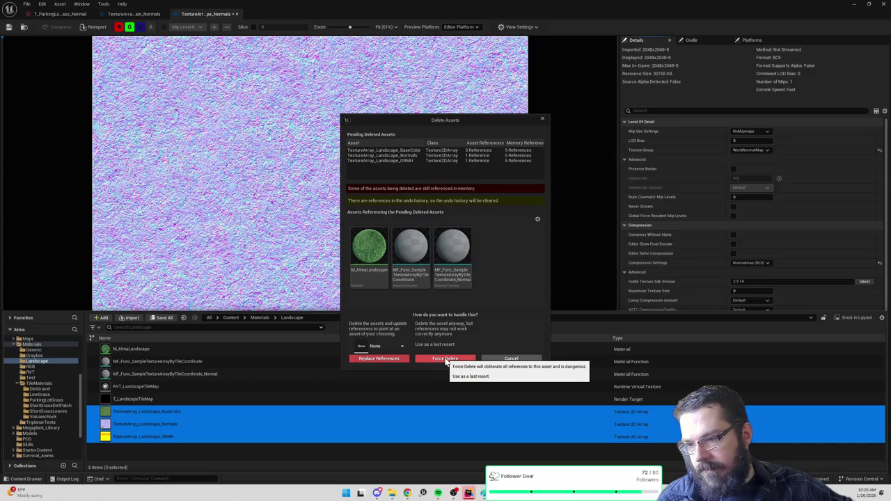
click(445, 359)
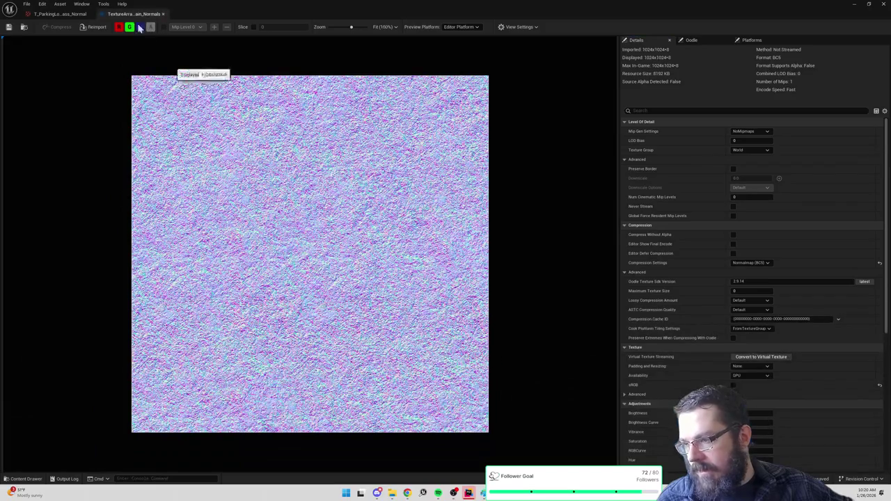
click(24, 28)
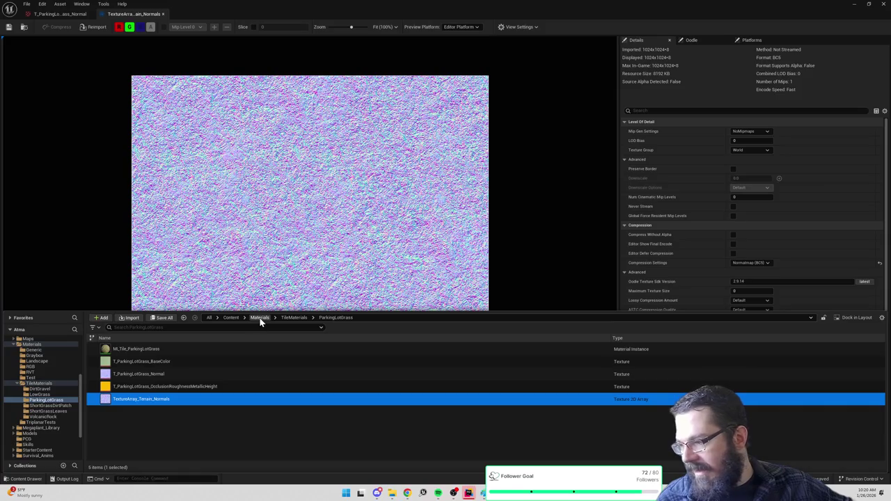
Step: Browse up through TileMaterials and Materials to the Landscape folder, then return to ParkingLotGrass
scroll(60, 398, down, 3)
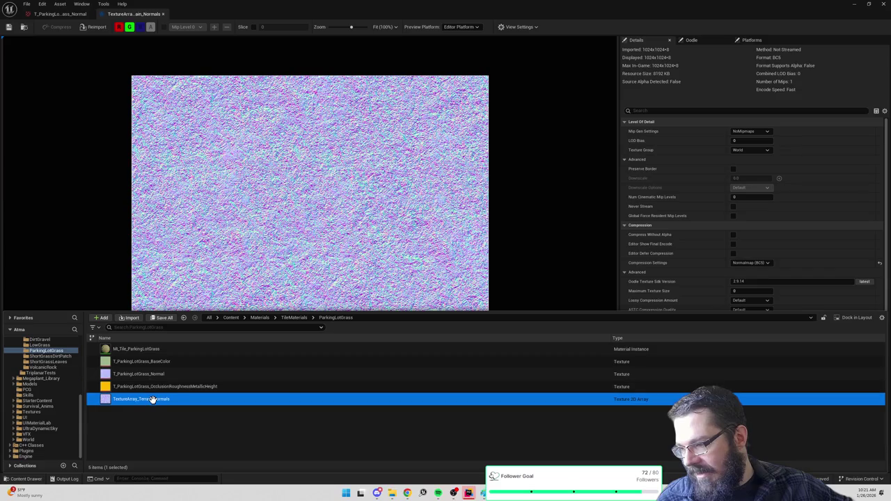
click(288, 316)
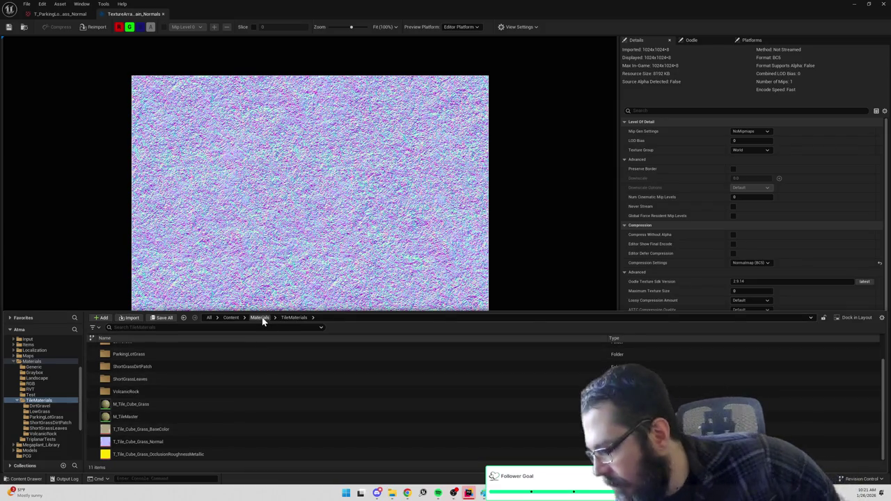
scroll(38, 393, down, 3)
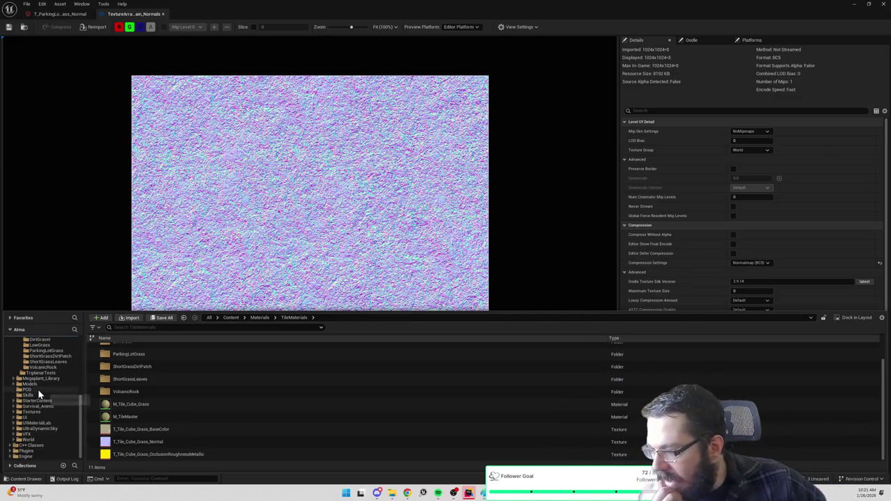
scroll(39, 395, up, 2)
click(263, 318)
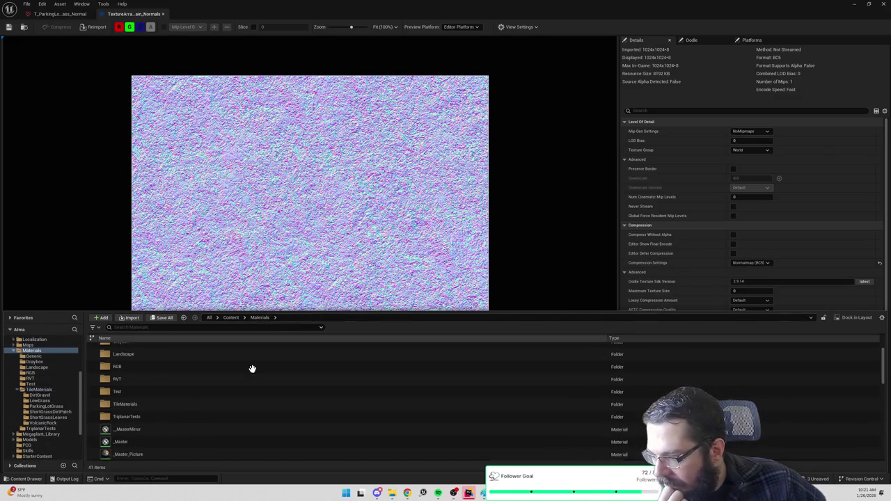
scroll(143, 359, up, 1)
double_click(141, 358)
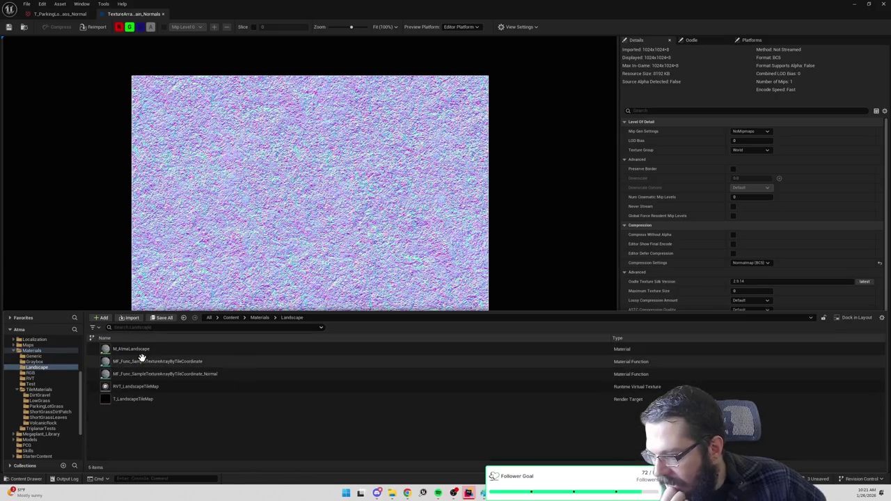
key(alt+Left)
key(alt+Left)
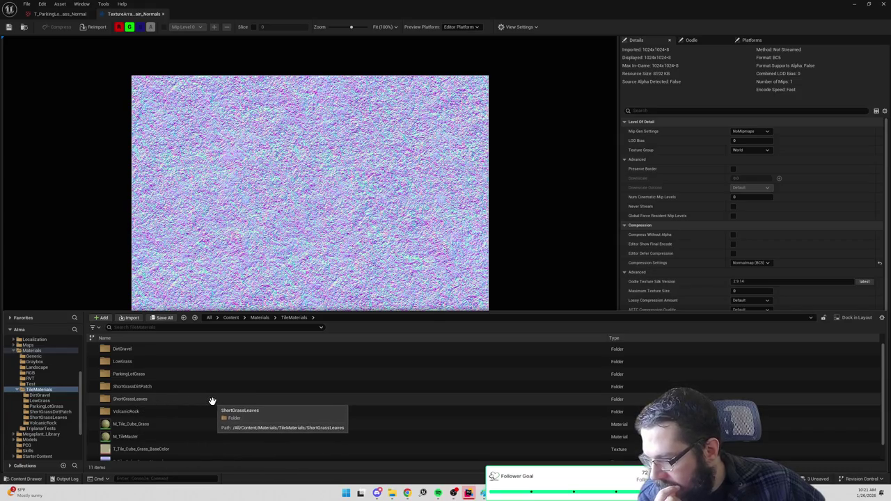
key(ctrl+b)
Step: Move TextureArray_Terrain_Normals into the Landscape folder and open that folder
drag(159, 399, 37, 368)
click(49, 383)
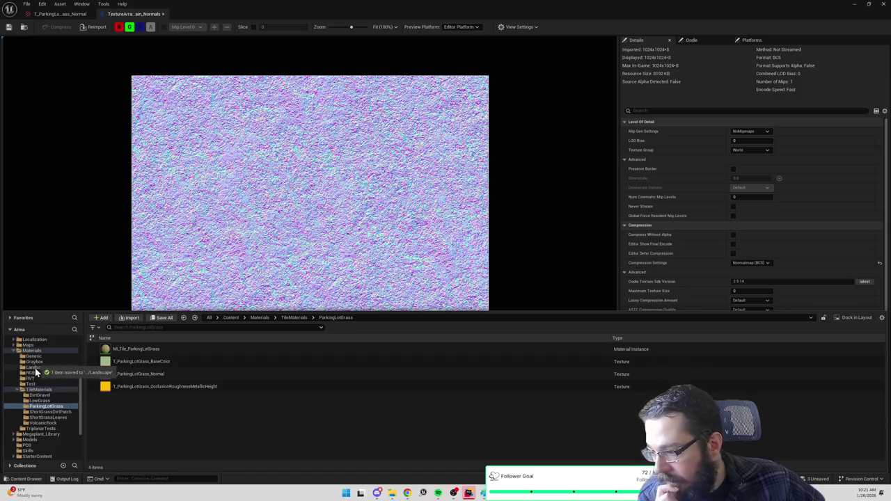
click(34, 366)
right_click(185, 437)
Step: Create a TextureArray_Landscape_BaseColor Texture 2D Array and rename Terrain_Normals to TextureArray_Landscape_Normals
text(texture)
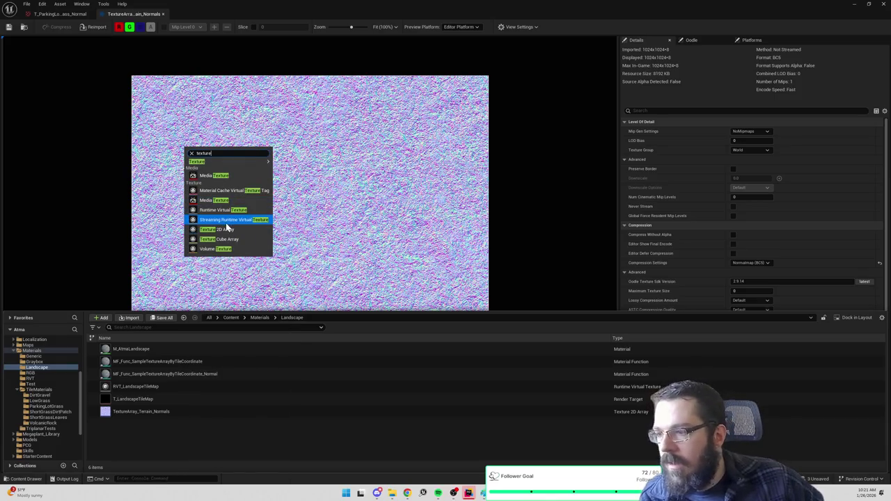
click(226, 230)
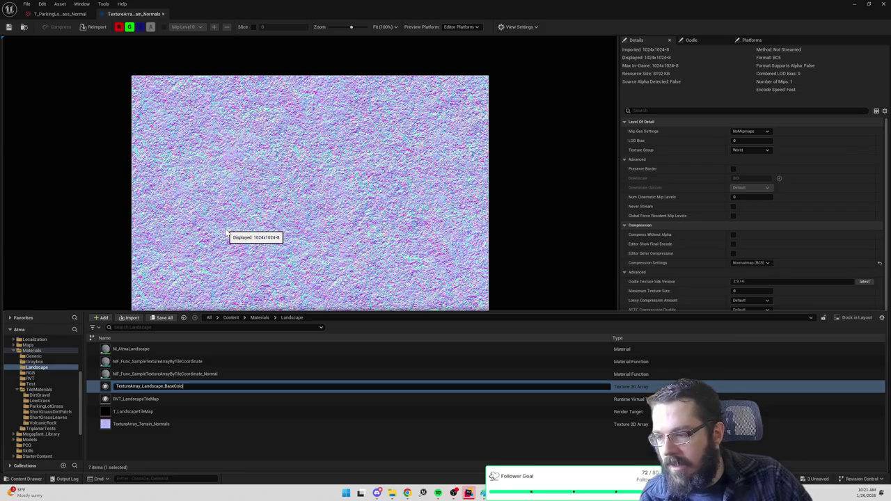
key(Return)
click(143, 423)
key(F2)
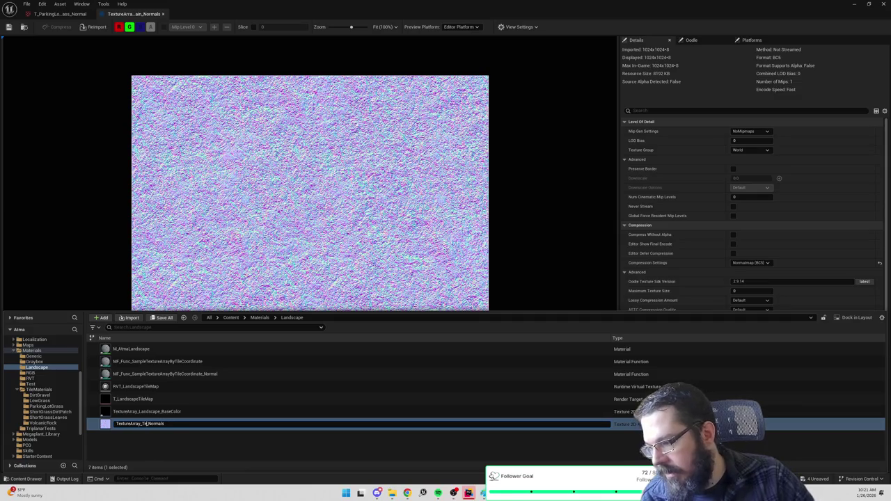
text(Landscap)
key(Return)
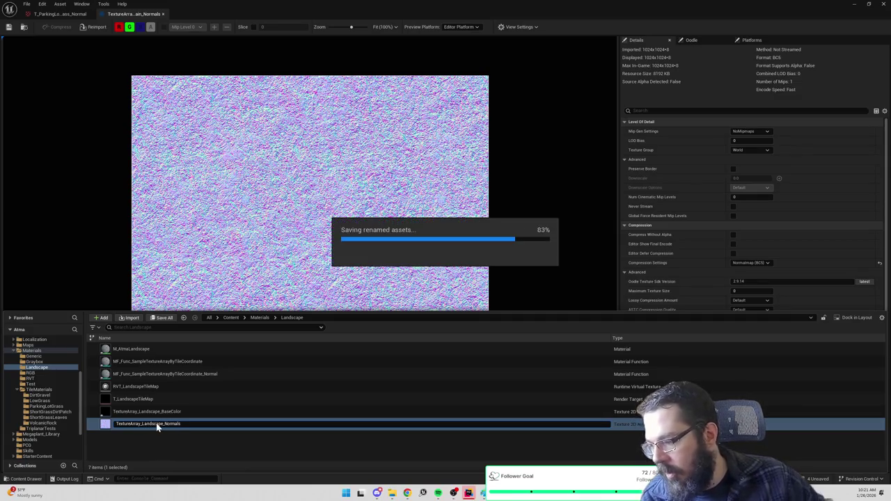
Step: Duplicate the BaseColor array as TextureArray_Landscape_ORMH, open BaseColor, and save
right_click(161, 412)
click(239, 445)
key(End)
key(BackSpace)
key(BackSpace)
key(BackSpace)
text(_ORMH)
key(Return)
double_click(193, 411)
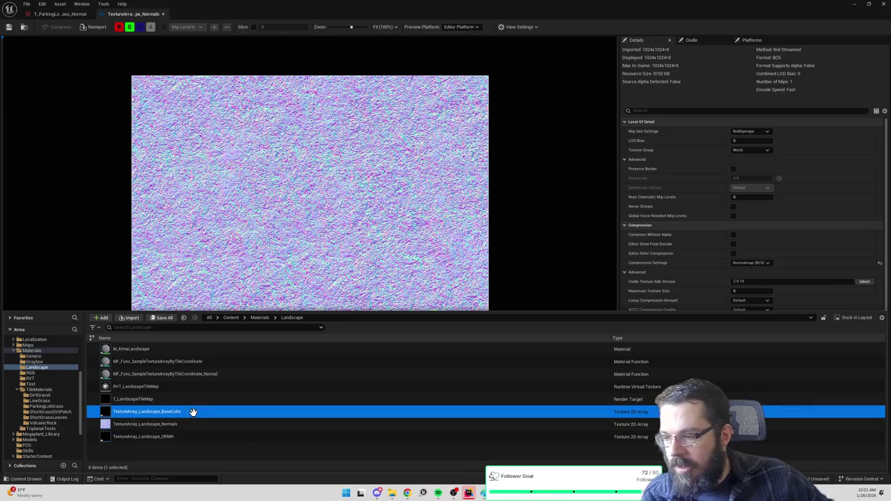
key(ctrl+s)
scroll(679, 251, down, 5)
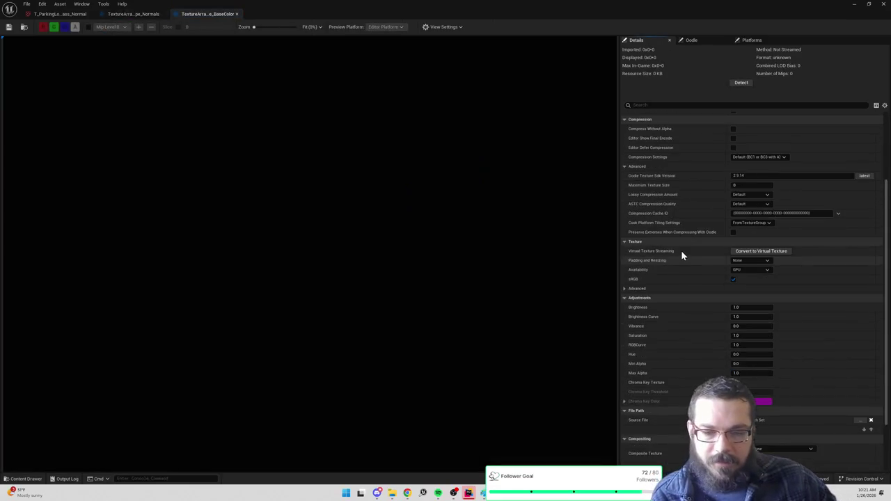
Step: Mark the BaseColor array as sRGB and assign T_ParkingLotGrass_BaseColor to Index [0]
scroll(682, 258, up, 3)
click(733, 300)
scroll(723, 306, down, 5)
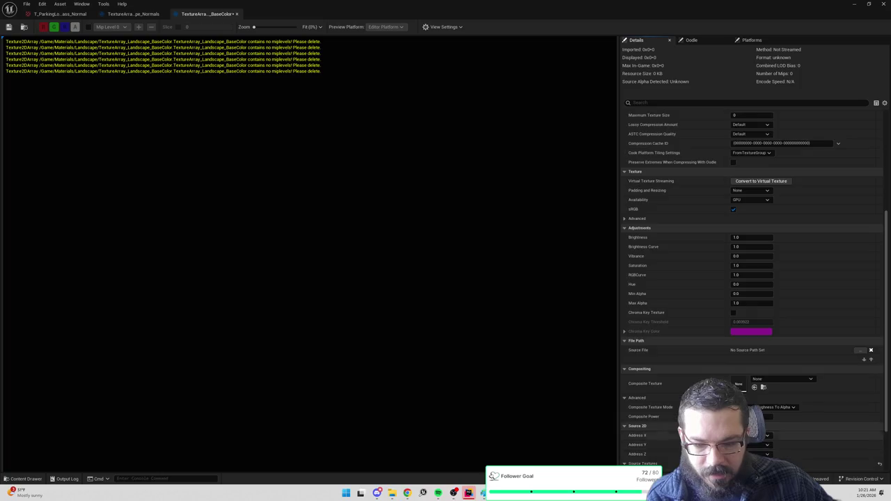
scroll(765, 338, down, 7)
click(767, 338)
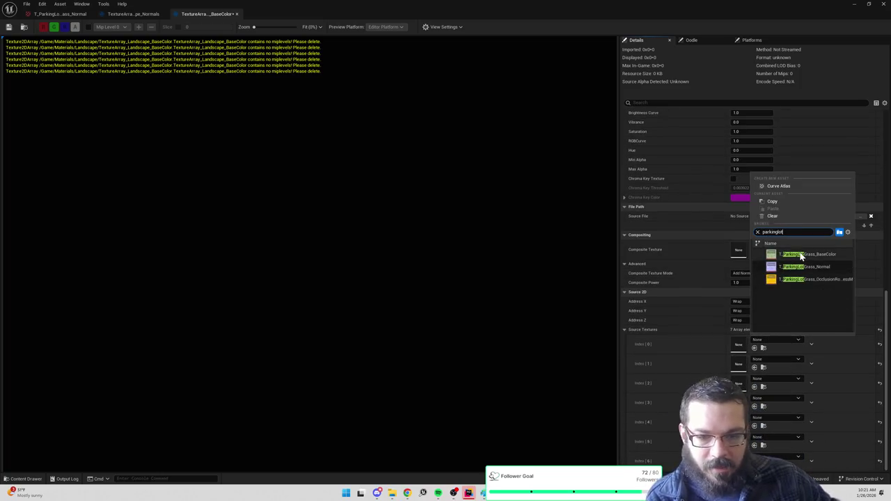
click(801, 265)
click(763, 348)
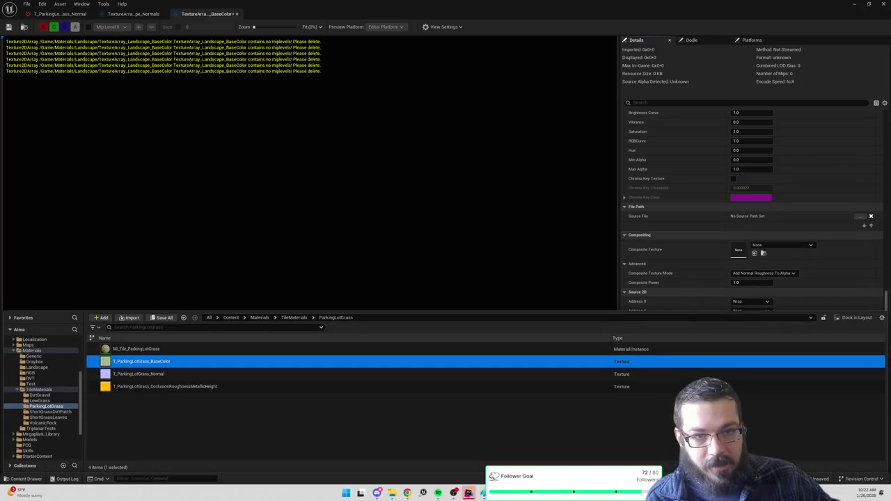
Step: Put T_ParkingLotGrass_BaseColor into Source Textures Index [1] through [6] and save the array
click(669, 267)
click(753, 366)
click(753, 386)
click(753, 406)
click(753, 425)
click(753, 444)
click(754, 465)
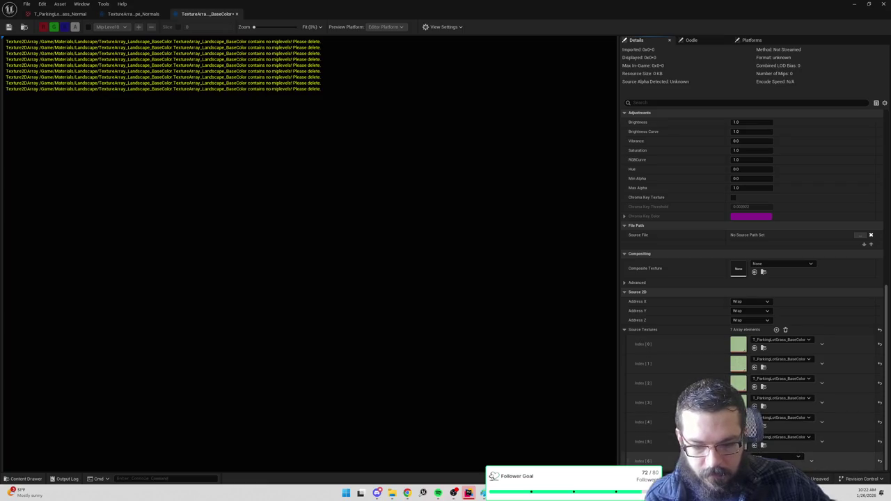
key(ctrl+s)
Step: Open TextureArray_Landscape_ORMH from the Content Drawer
key(ctrl+space)
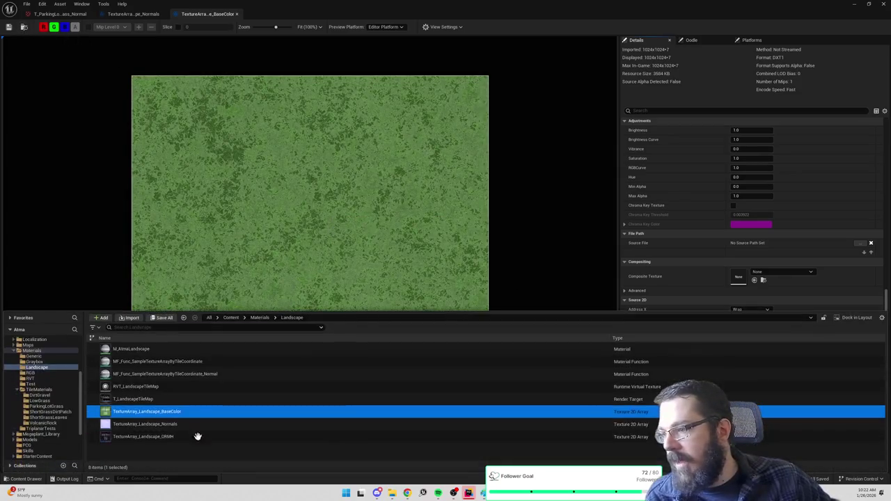
click(184, 436)
double_click(184, 435)
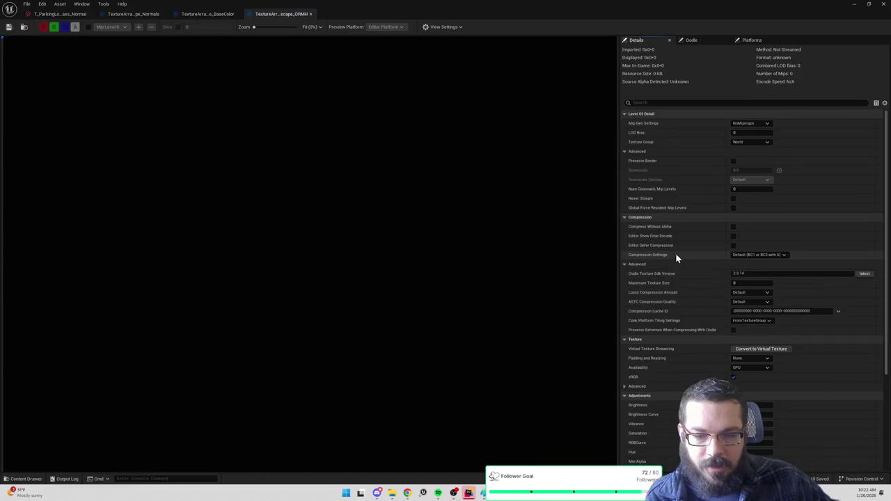
Step: Turn off sRGB and assign T_ParkingLotGrass_OcclusionRoughnessMetallicHeight to Index [0]
click(733, 376)
scroll(696, 338, down, 5)
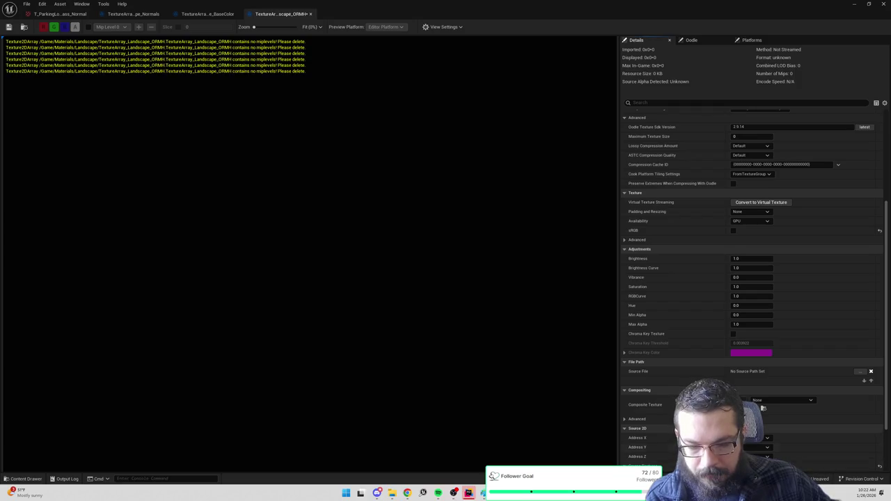
scroll(768, 343, down, 5)
click(769, 343)
text(parkinglot)
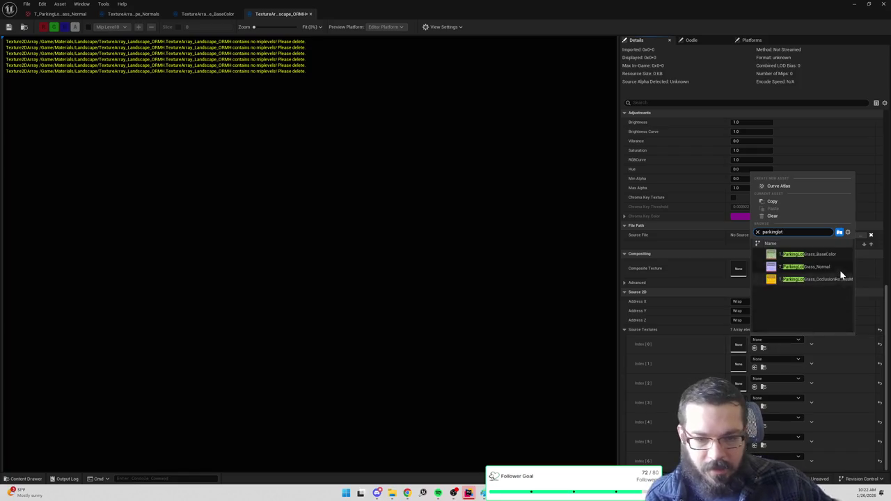
click(830, 280)
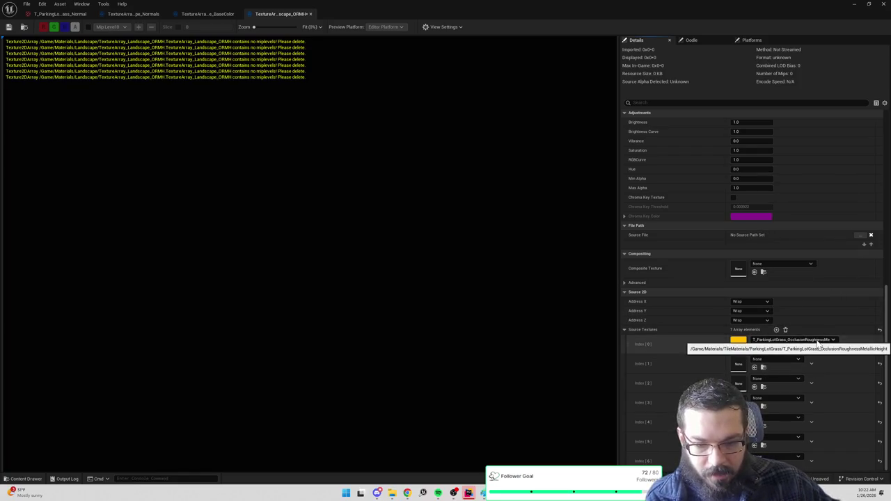
click(763, 347)
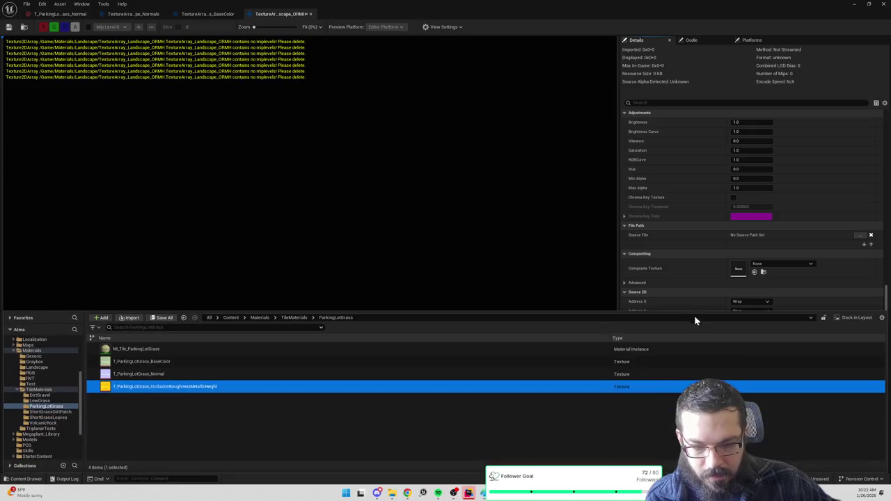
Step: Fill the remaining ORMH slots with the same grass texture, then show the Landscape folder's contents
scroll(724, 334, up, 5)
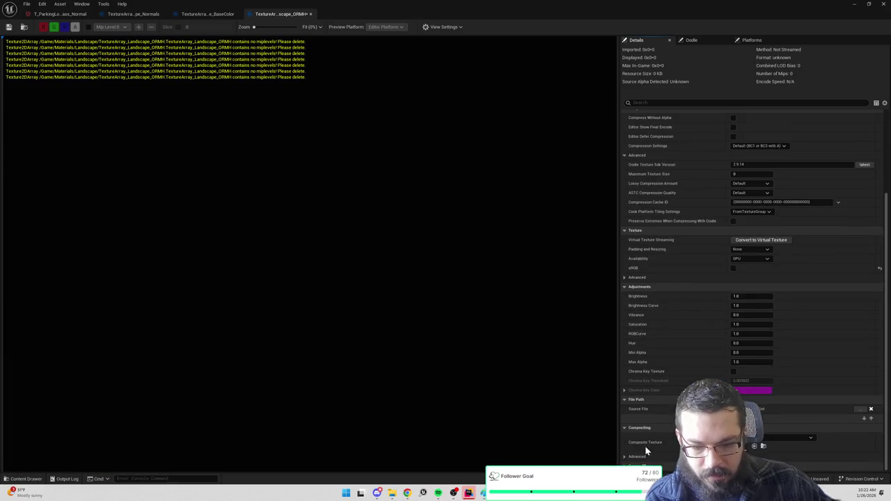
scroll(647, 440, down, 3)
scroll(758, 417, down, 2)
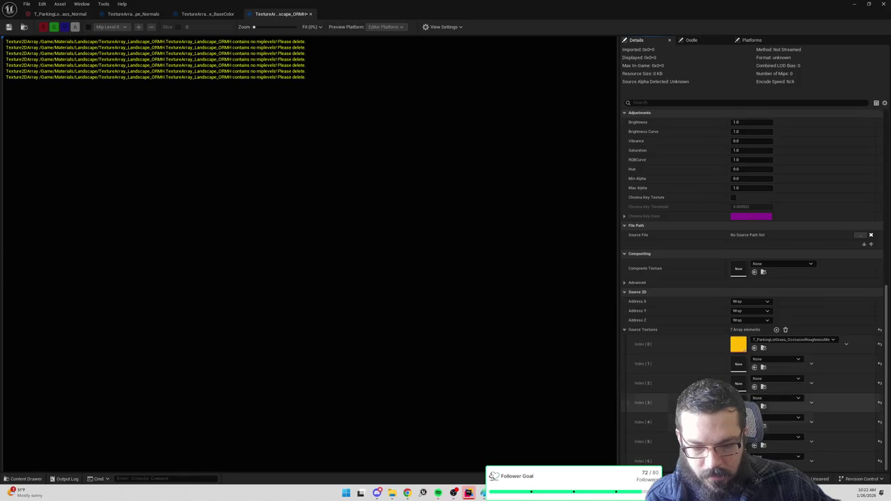
shift+click(755, 363)
shift+click(756, 383)
click(754, 406)
click(754, 426)
click(754, 444)
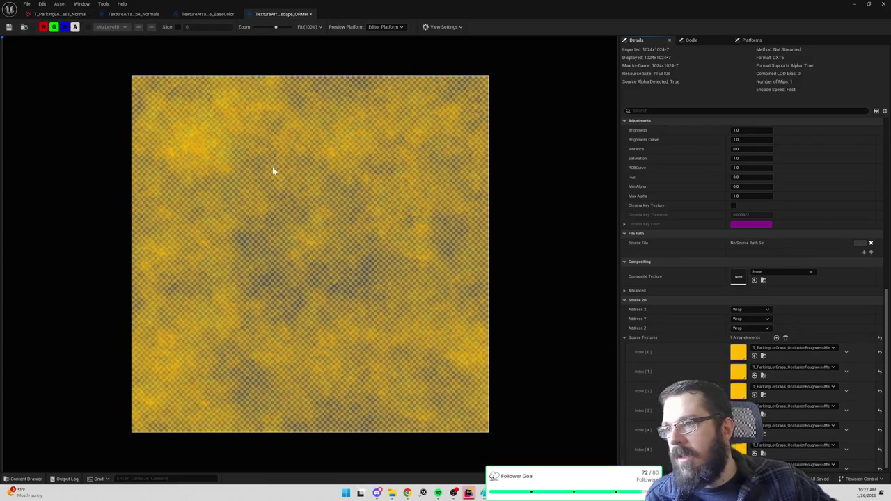
key(ctrl+space)
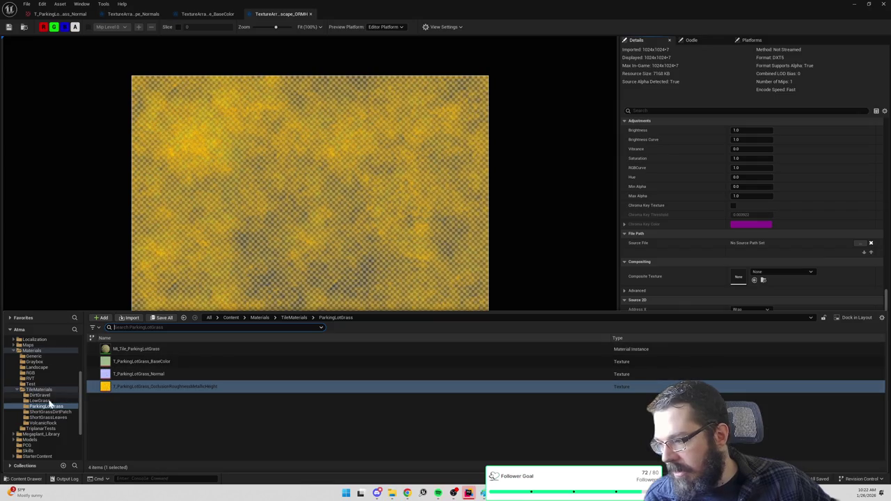
click(38, 367)
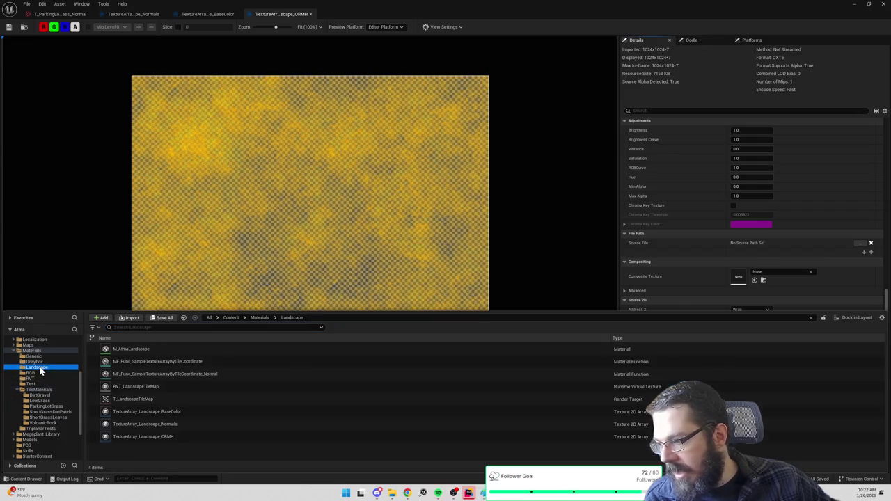
Step: Open M_AtmaLandscape and assign TextureArray_Landscape_Normals to the erroring normals node
double_click(139, 348)
scroll(431, 227, down, 10)
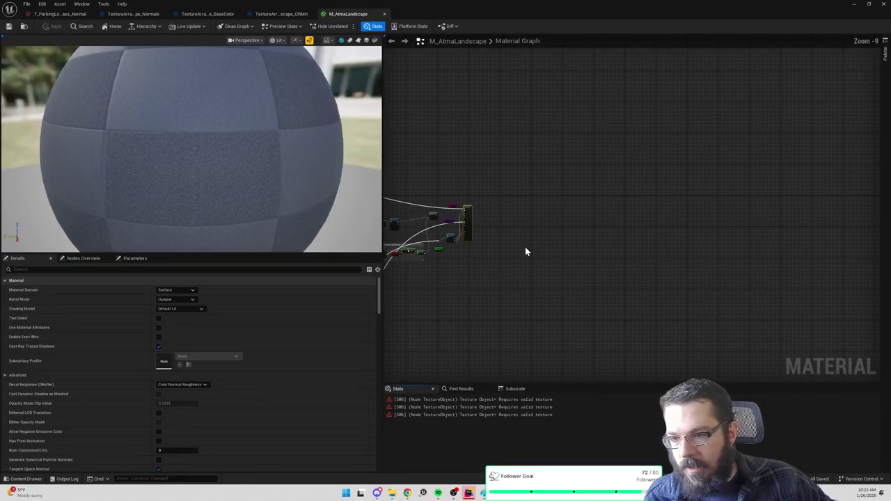
scroll(518, 273, up, 3)
mouse_move(634, 249)
mouse_down()
mouse_move(843, 183)
mouse_move(498, 346)
mouse_up()
click(467, 400)
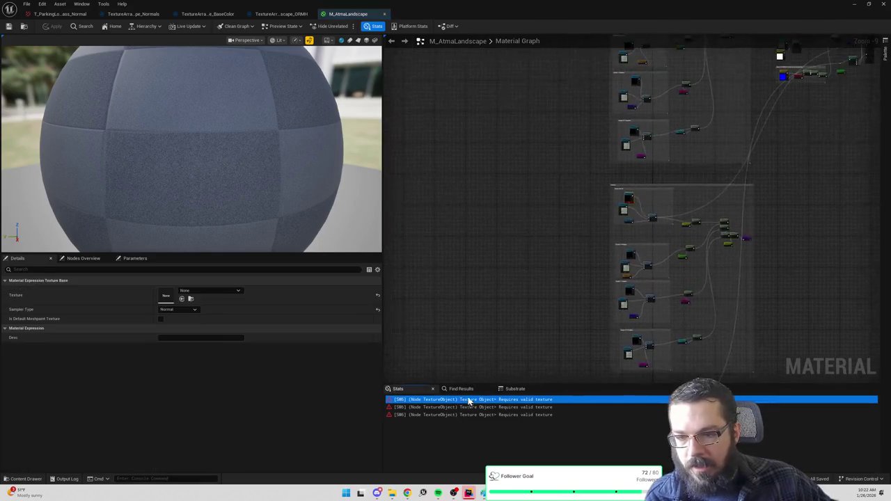
click(211, 290)
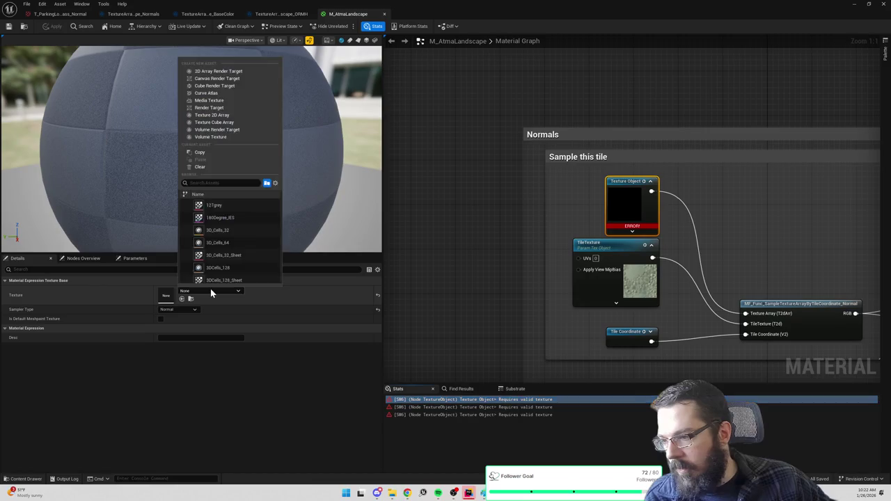
text(texture)
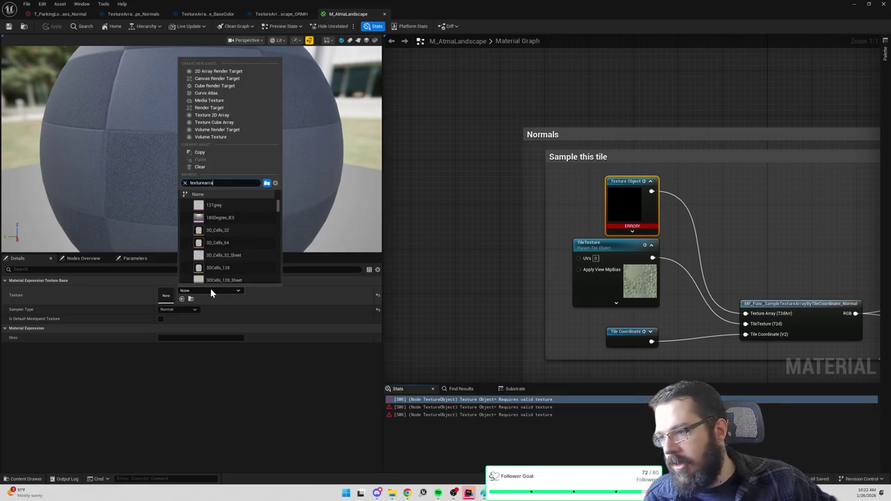
text(arra)
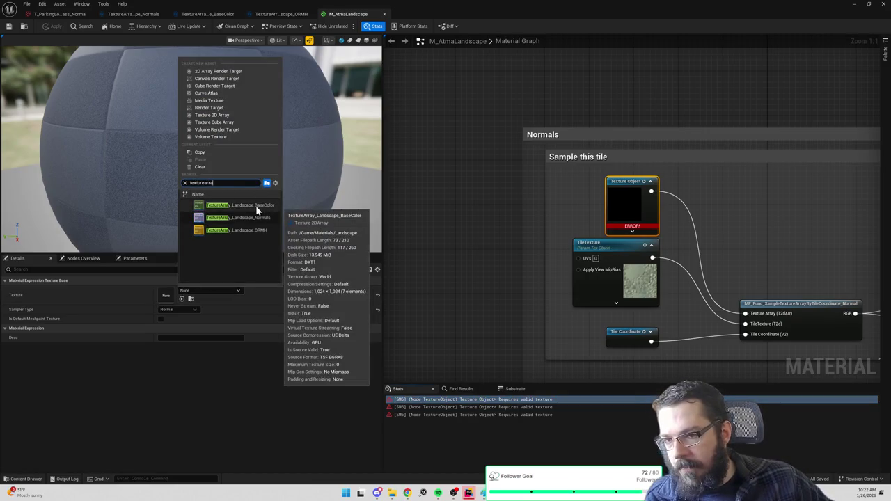
click(250, 218)
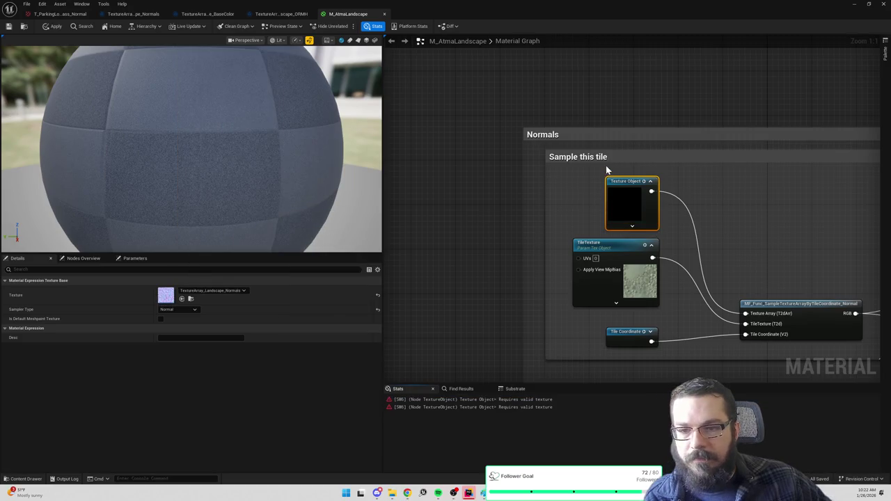
Step: Assign TextureArray_Landscape_BaseColor to the Base Color tile-sampling texture node
scroll(627, 99, down, 5)
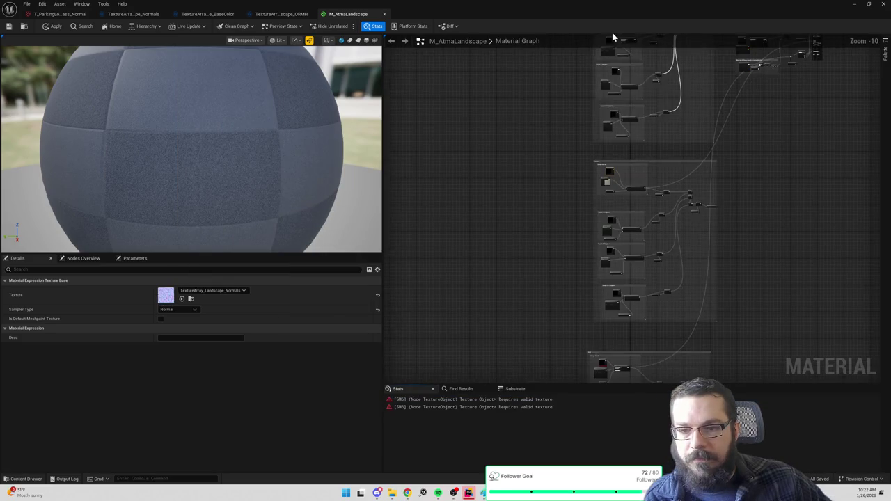
scroll(651, 109, up, 6)
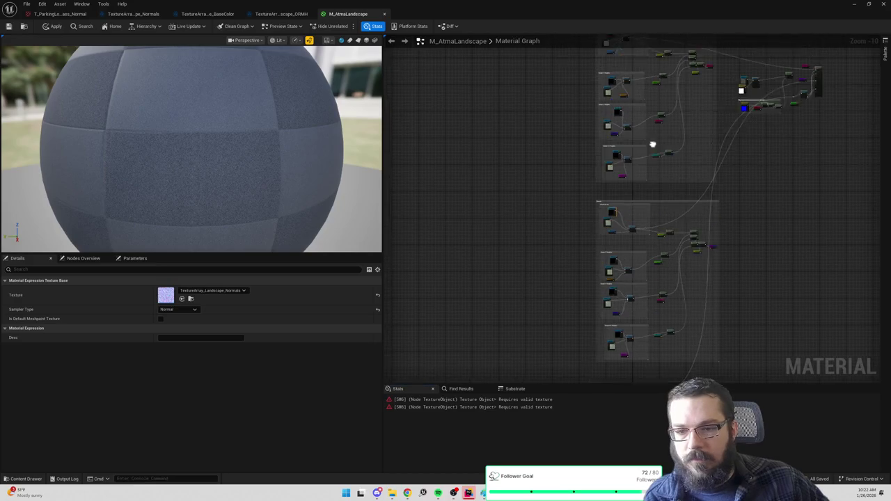
click(597, 164)
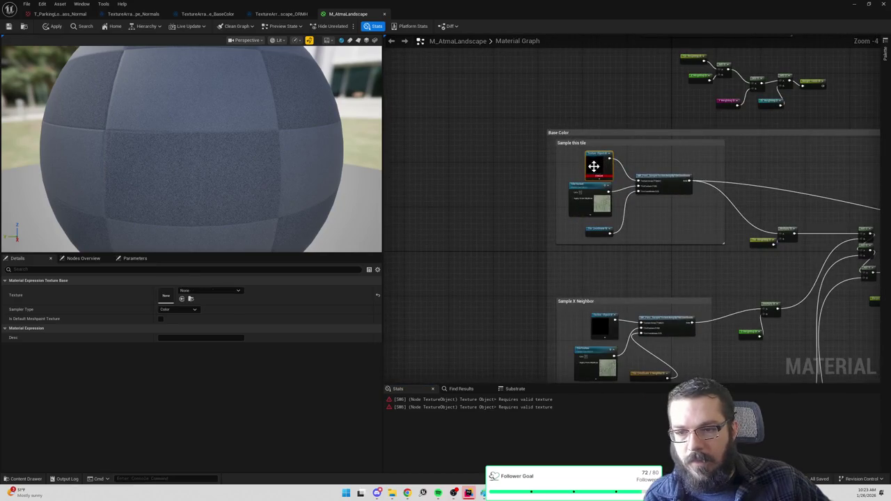
click(201, 291)
text(texturearray)
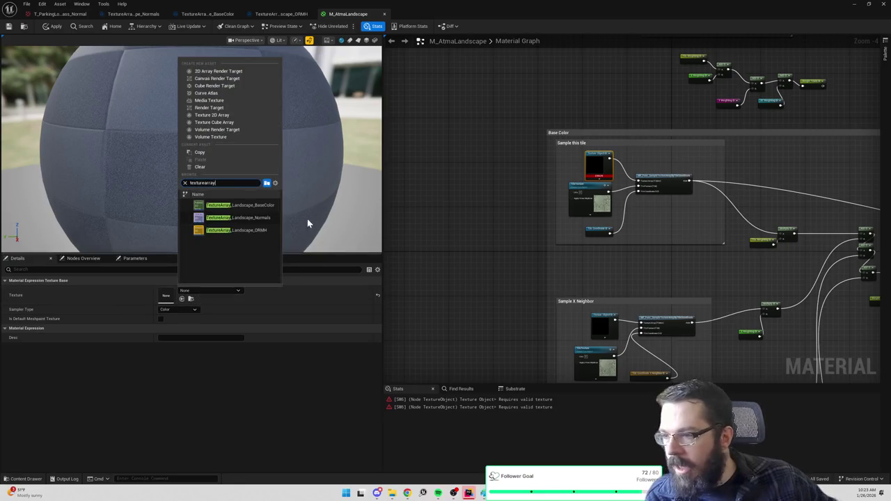
click(261, 204)
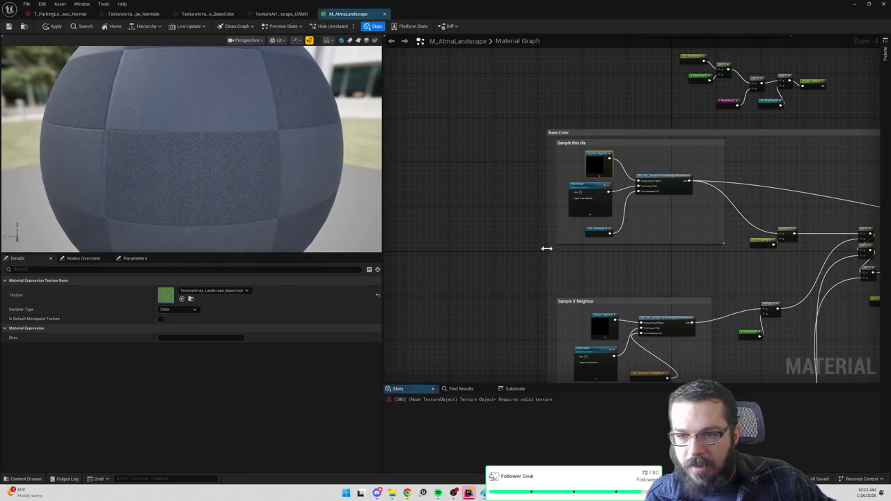
Step: Check the Normals node's texture, then set the ORM node to TextureArray_Landscape_ORMH
mouse_move(524, 345)
mouse_down()
mouse_move(508, 239)
mouse_move(487, 199)
mouse_move(501, 174)
mouse_up()
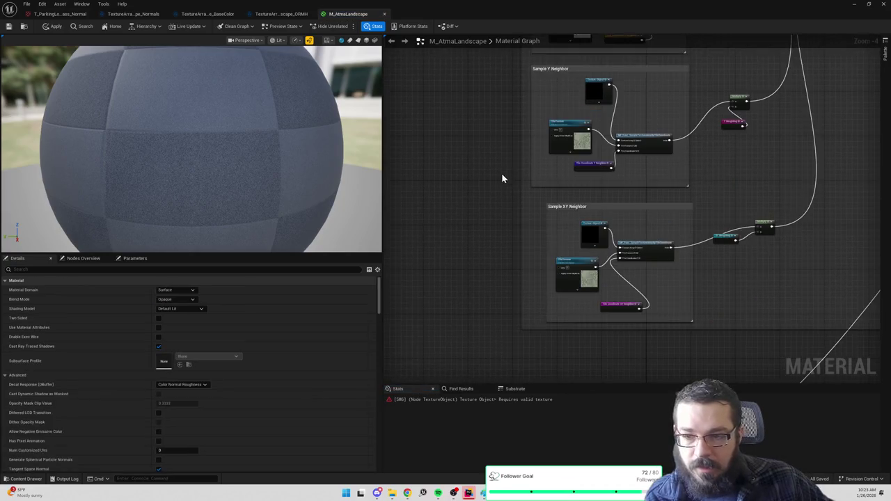
drag(509, 213, 516, 125)
click(565, 259)
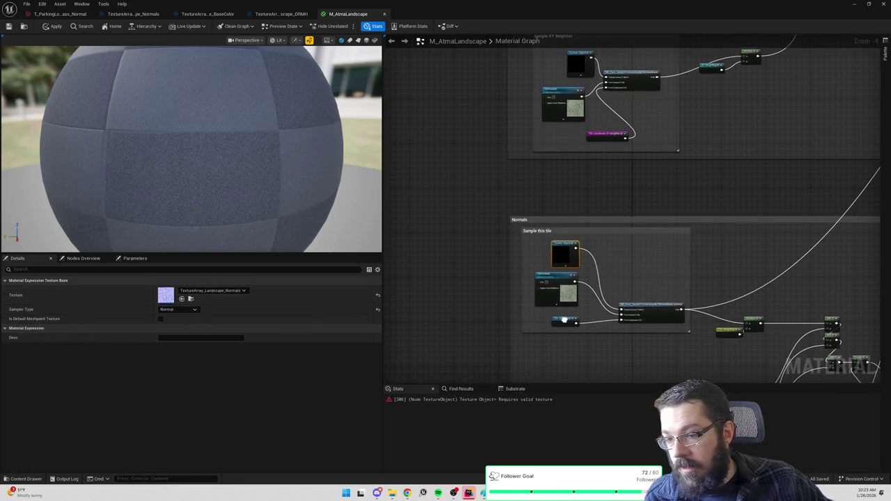
click(205, 291)
drag(529, 307, 534, 192)
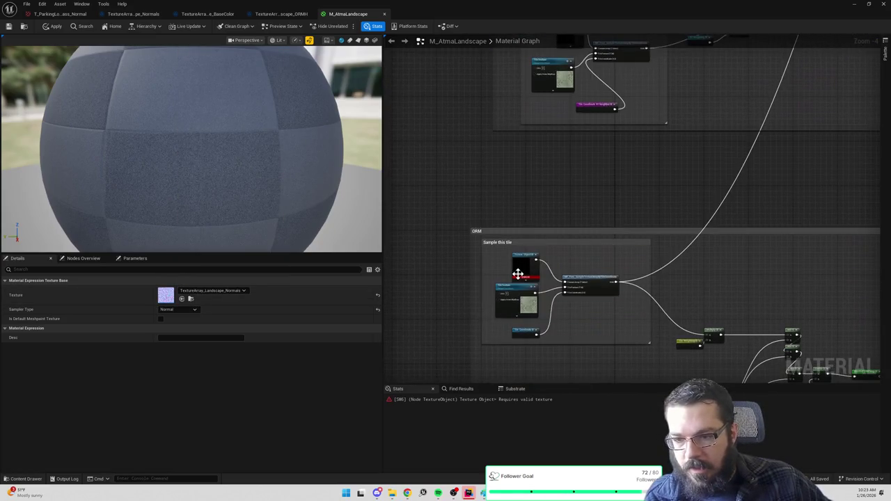
click(525, 261)
click(202, 291)
text(texturearray)
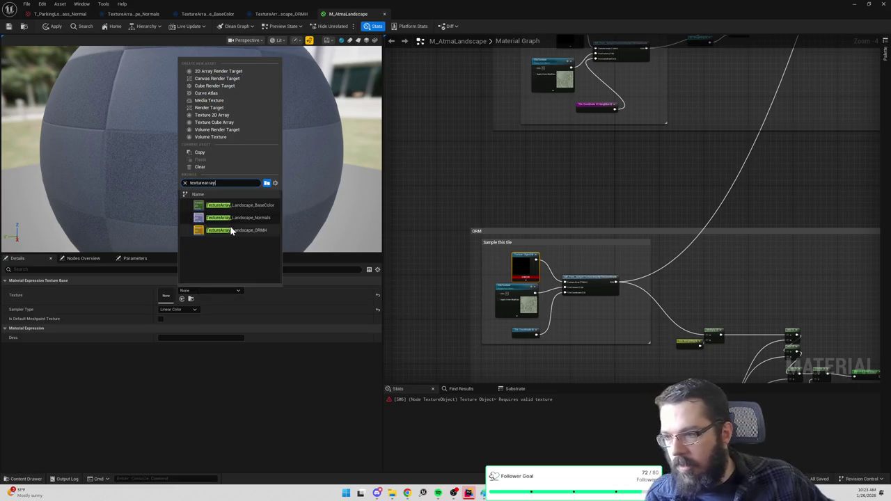
click(224, 230)
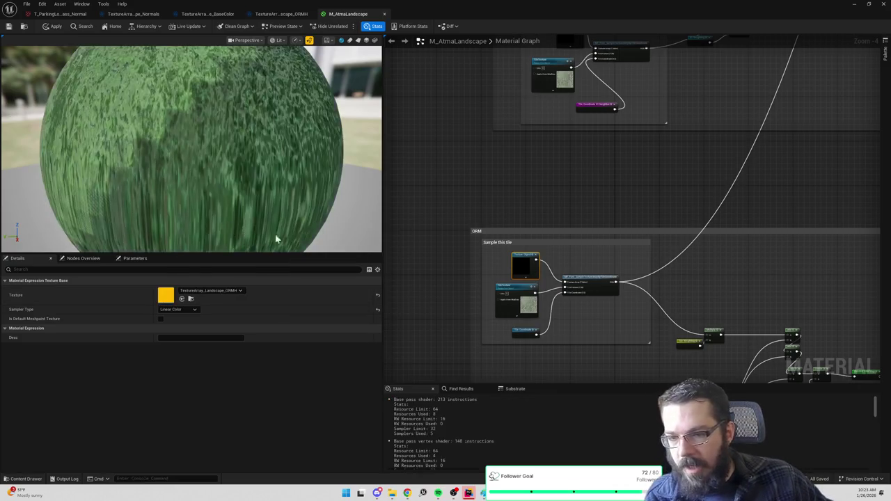
click(605, 283)
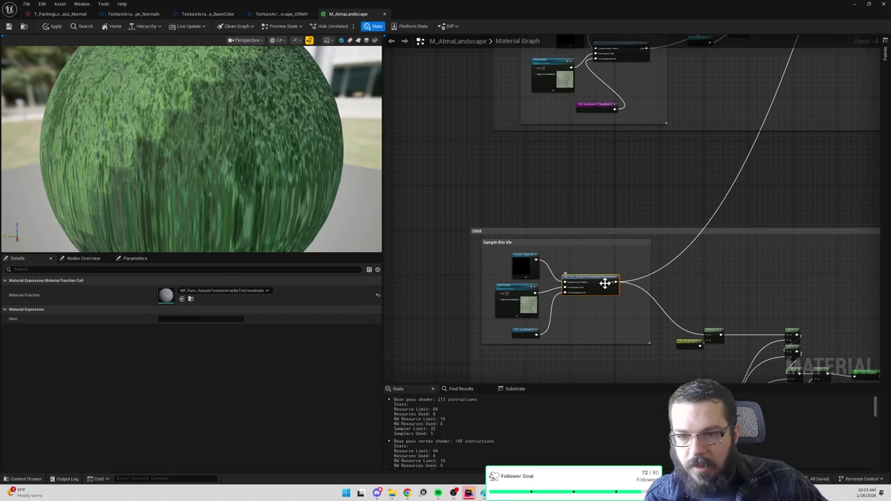
Step: Inspect the MF_Func_SampleTextureArrayByTileCoordinate graph, then return to the MAP_Empty_WP level
double_click(605, 282)
scroll(542, 272, down, 4)
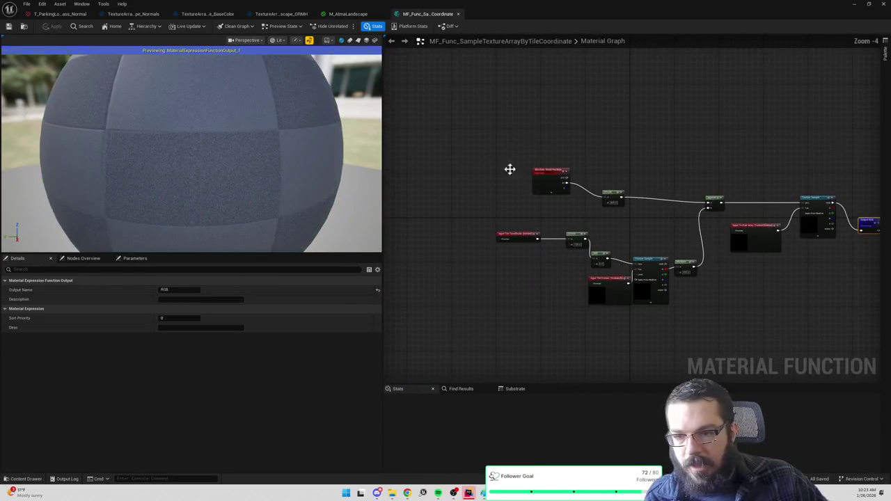
click(68, 14)
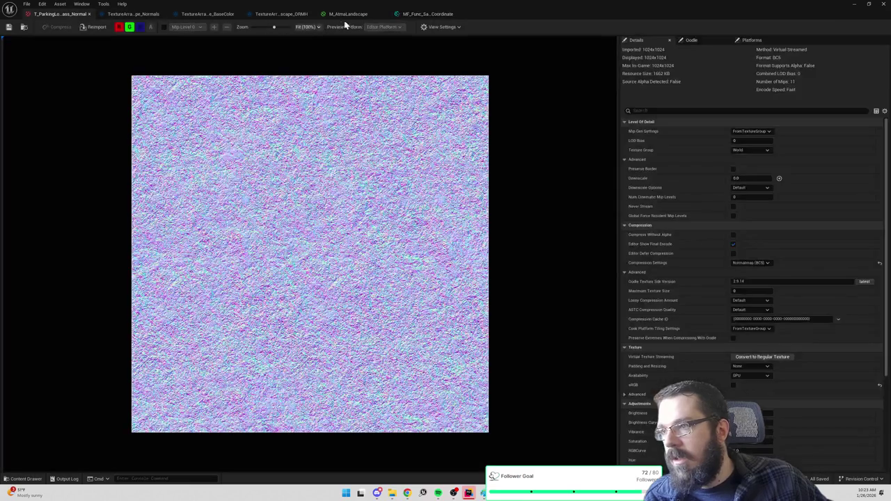
click(345, 14)
click(855, 5)
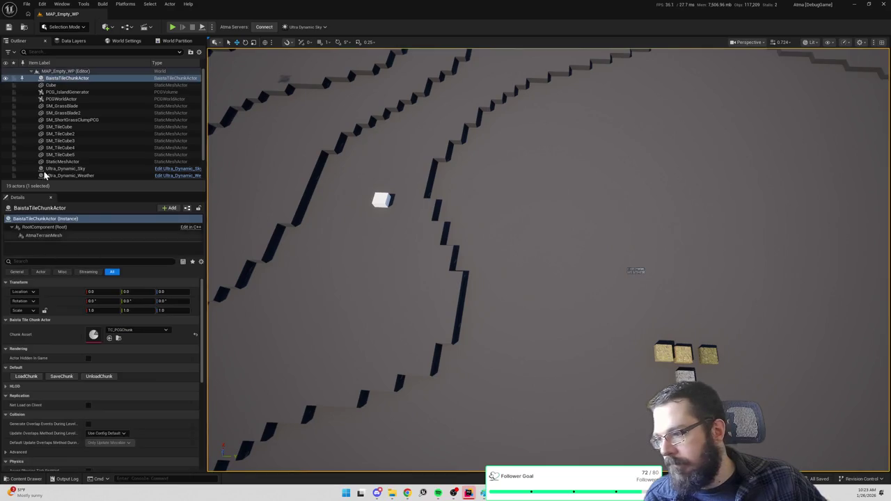
Step: Apply M_AtmaLandscape through AtmaTerrainMesh's material instance parent, then view the grass-covered terrain
click(46, 235)
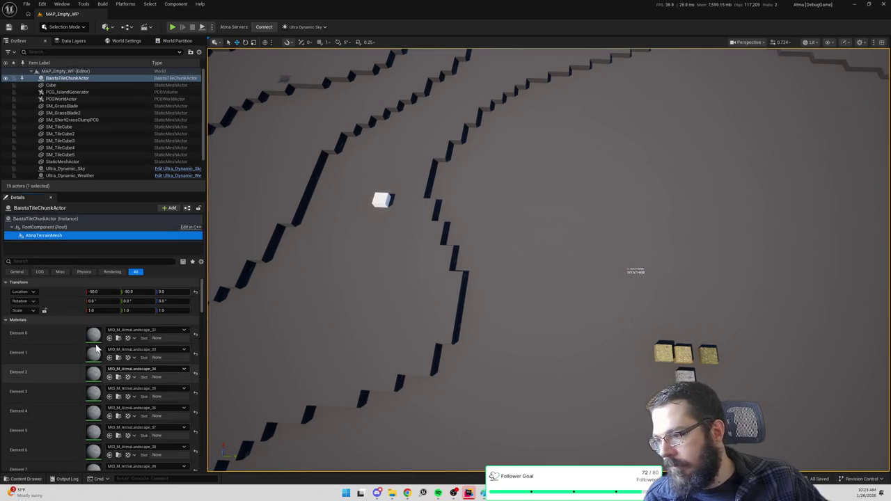
double_click(93, 335)
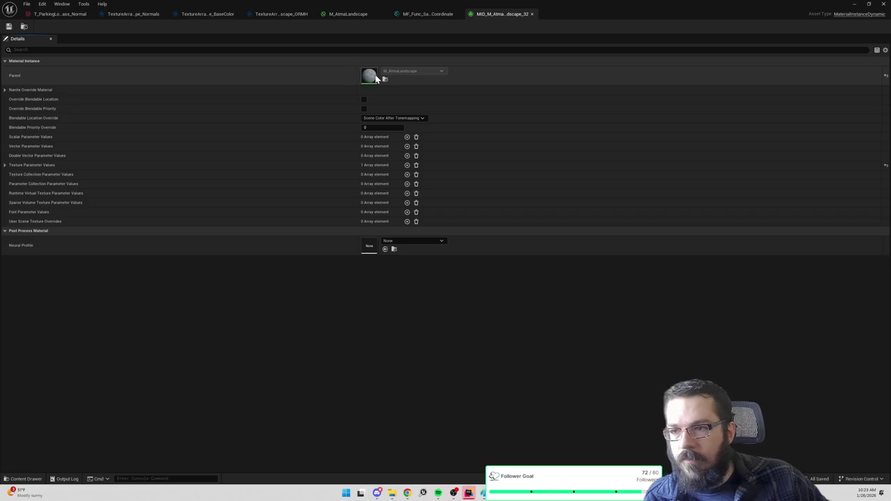
double_click(369, 75)
click(55, 26)
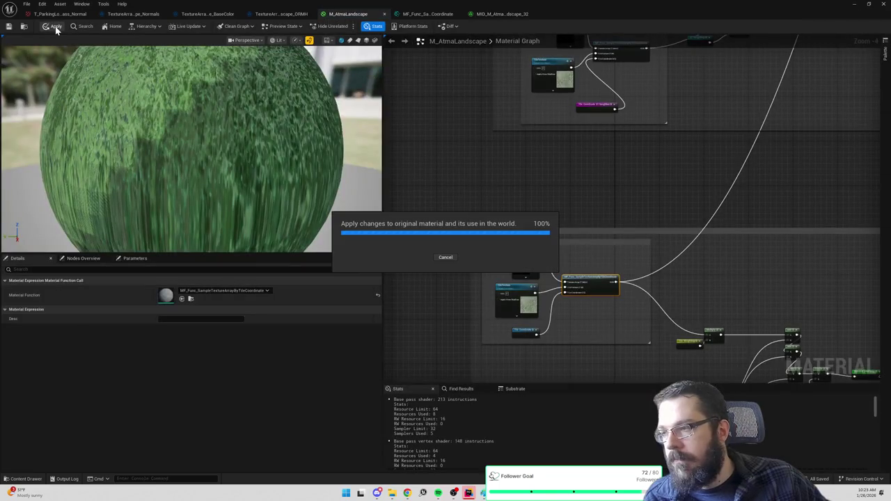
click(854, 5)
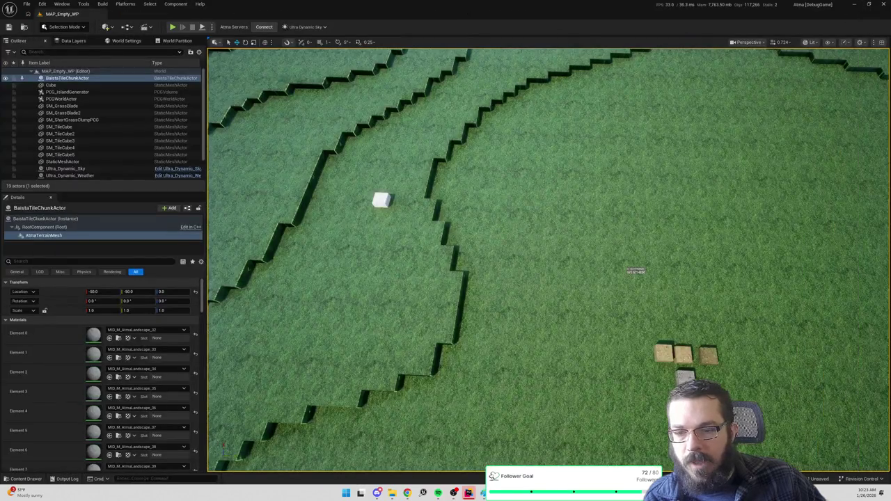
scroll(548, 261, up, 5)
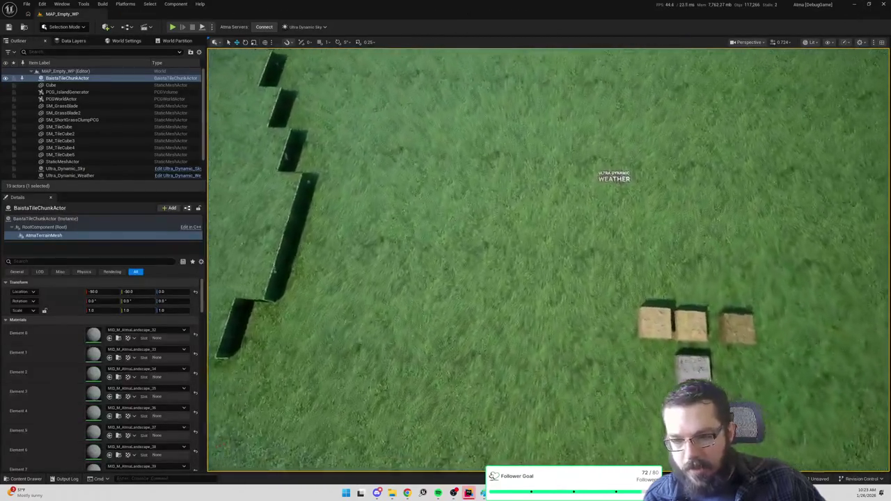
scroll(548, 260, up, 3)
scroll(548, 261, down, 3)
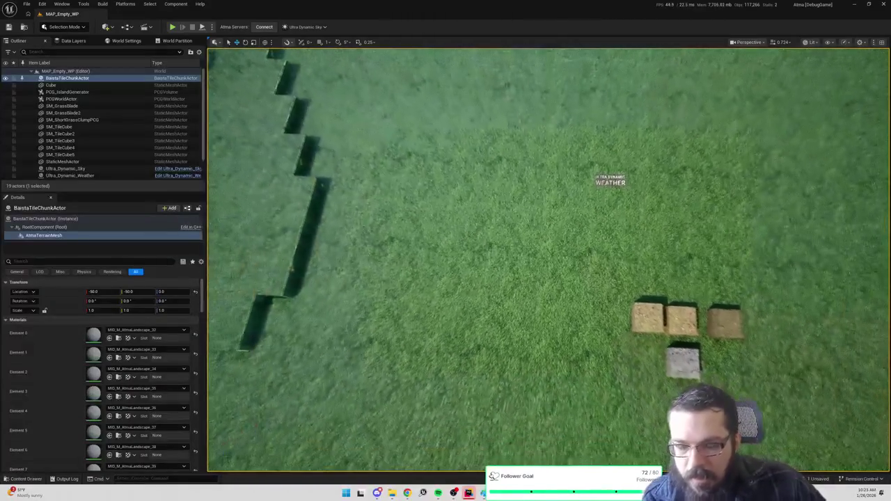
scroll(685, 180, down, 2)
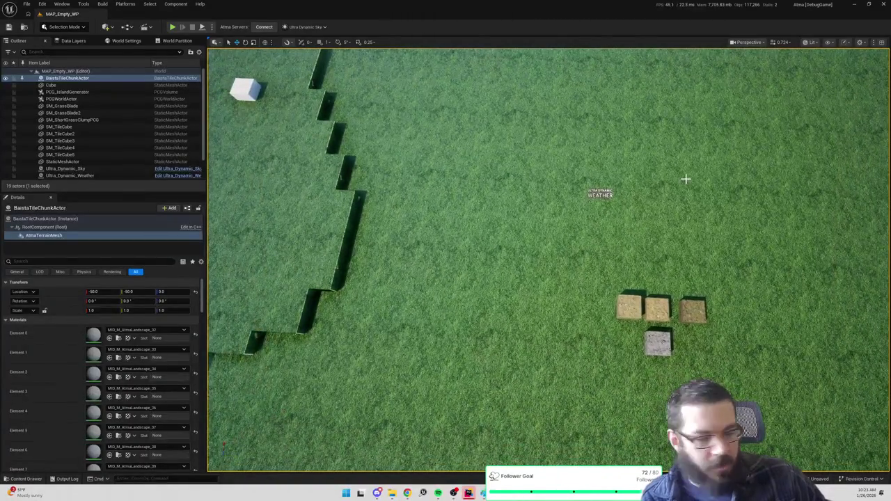
scroll(686, 184, down, 5)
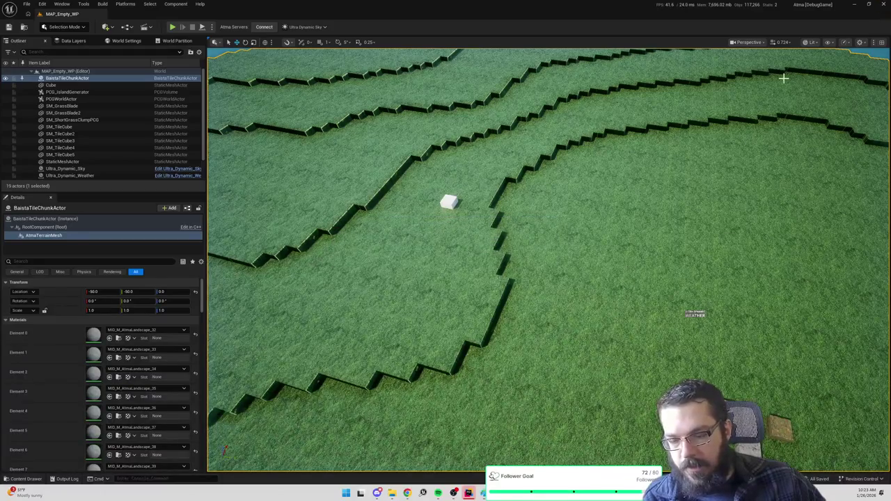
Step: In the command prompt, run git status and stage all changes with git add
key(alt+Tab)
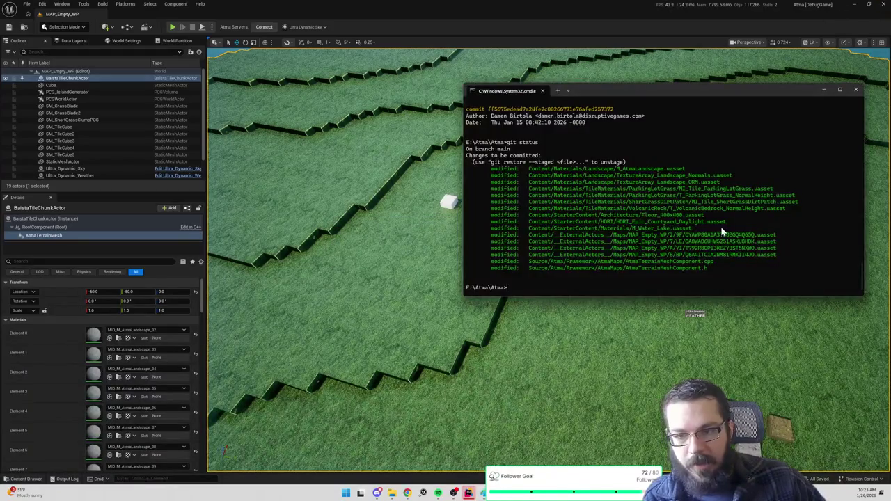
text(us)
key(Return)
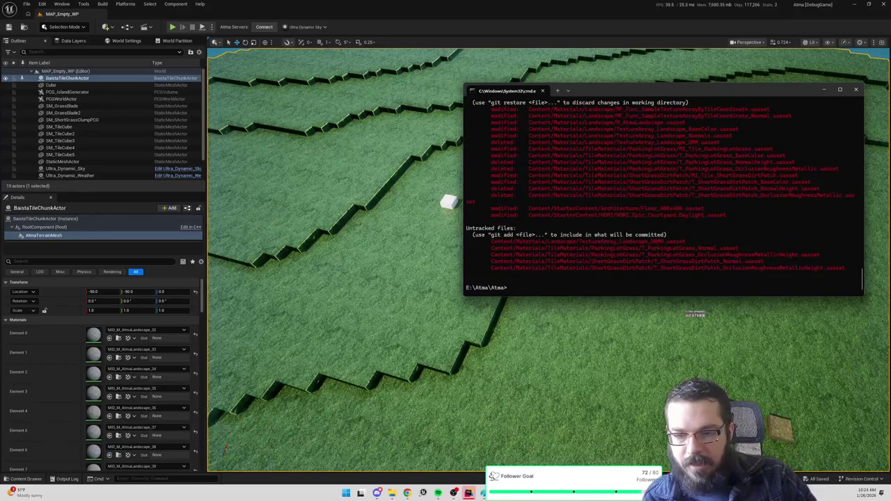
text(git add .)
key(Return)
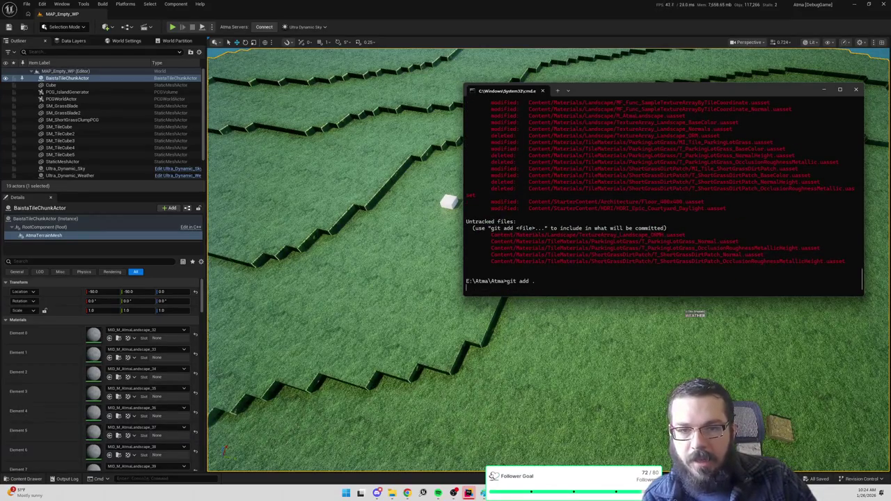
Step: Commit with the message 'Downsized to 1k textures…' and run git push origin main
text(git commit -m "Downsized to 1k textures for)
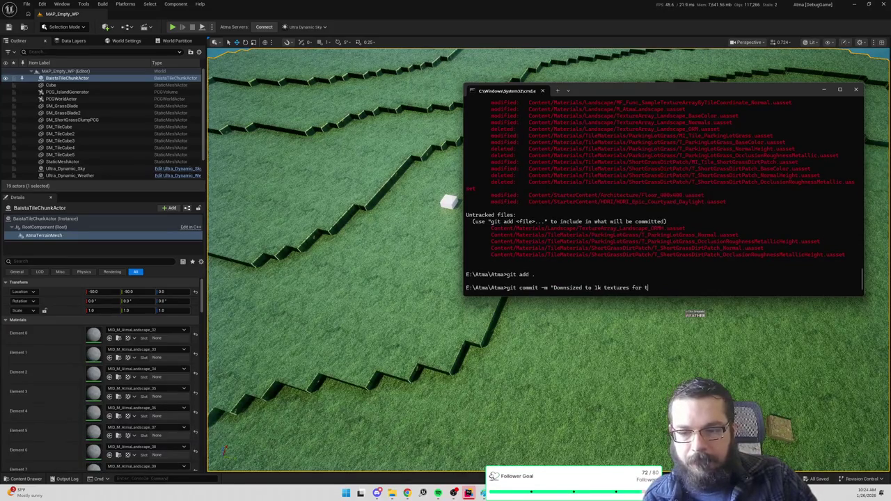
text(to avoid massive texturearrays")
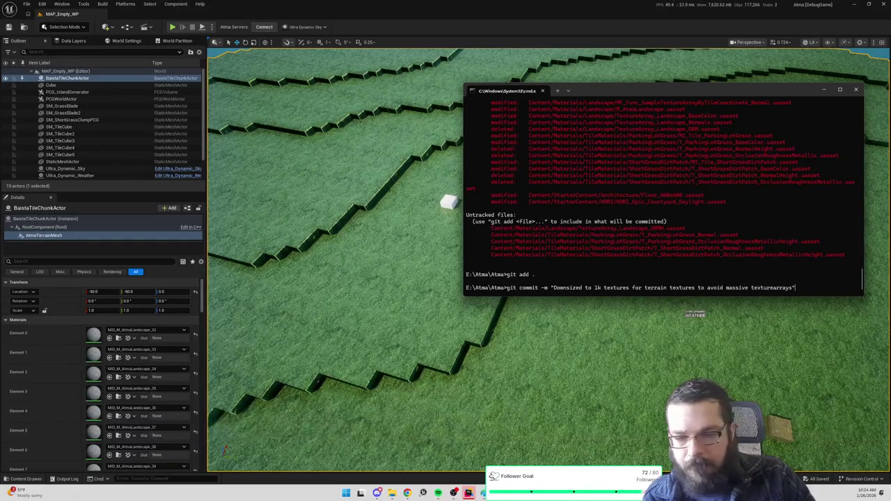
key(Return)
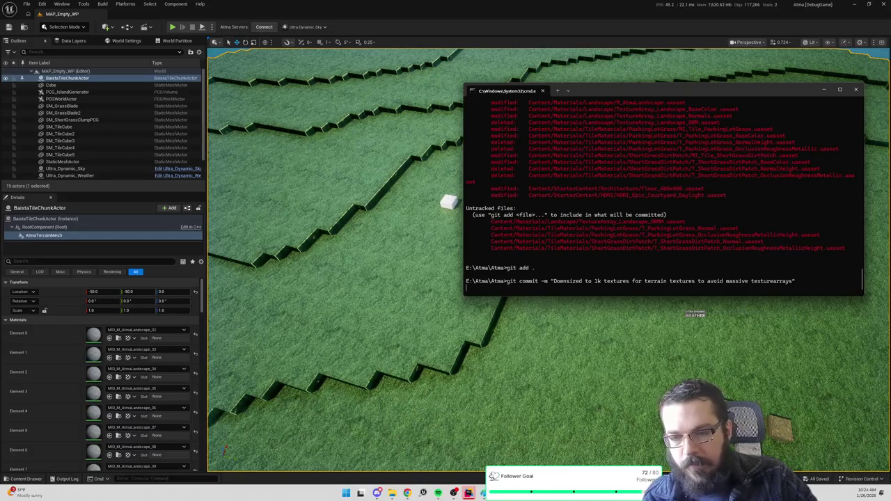
text(git push origin main)
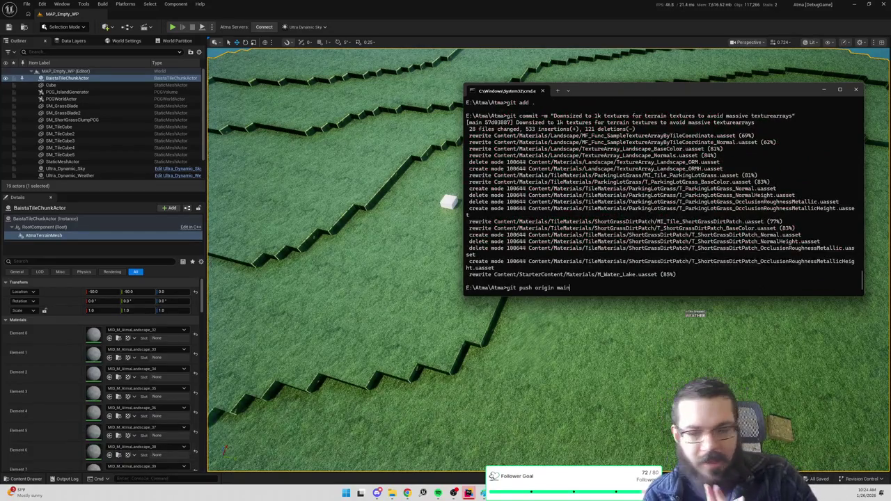
key(Return)
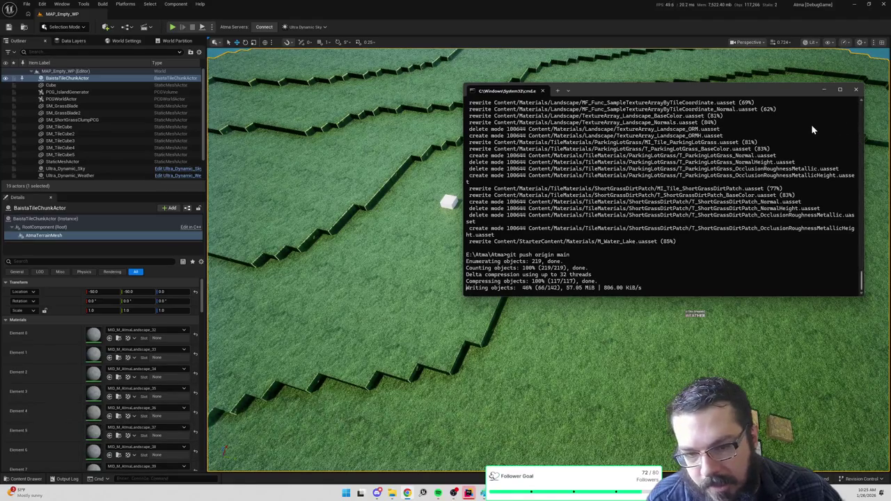
scroll(788, 191, up, 2)
scroll(787, 187, up, 4)
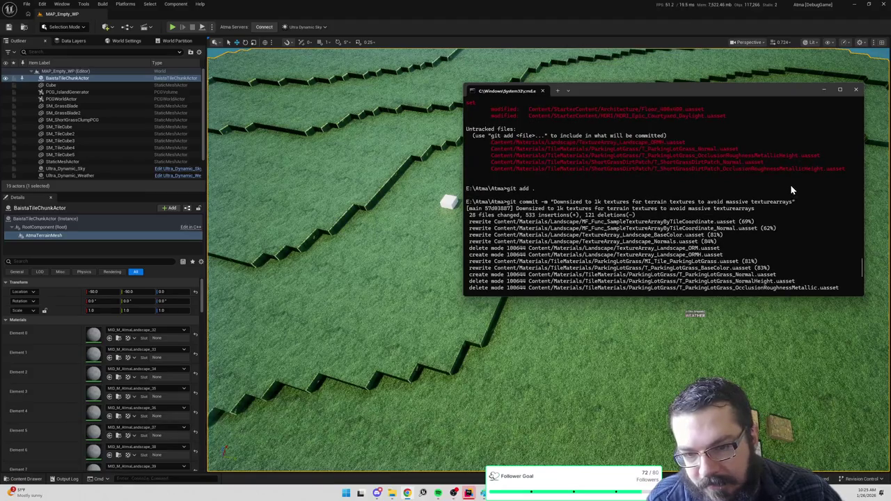
scroll(789, 184, down, 3)
scroll(792, 182, down, 2)
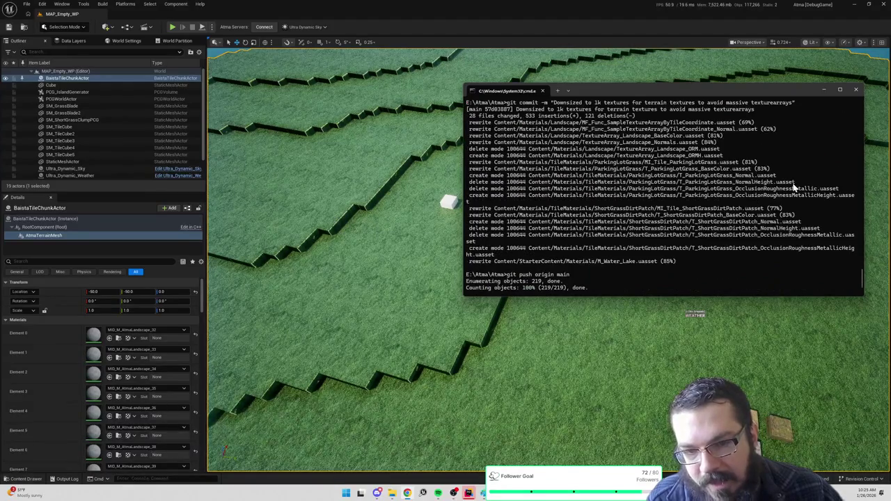